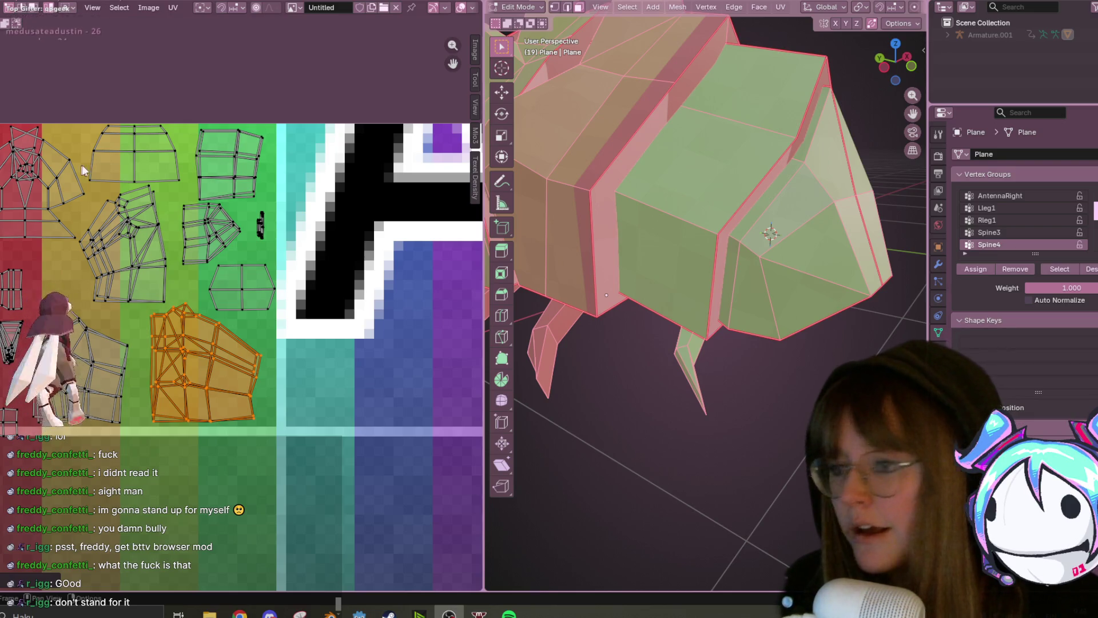
- Nudge the UV view, then move to the Texture Paint workspace showing the gradient-textured bug
middle_drag(311, 34, 332, 17)
key(ctrl+Page_Down)
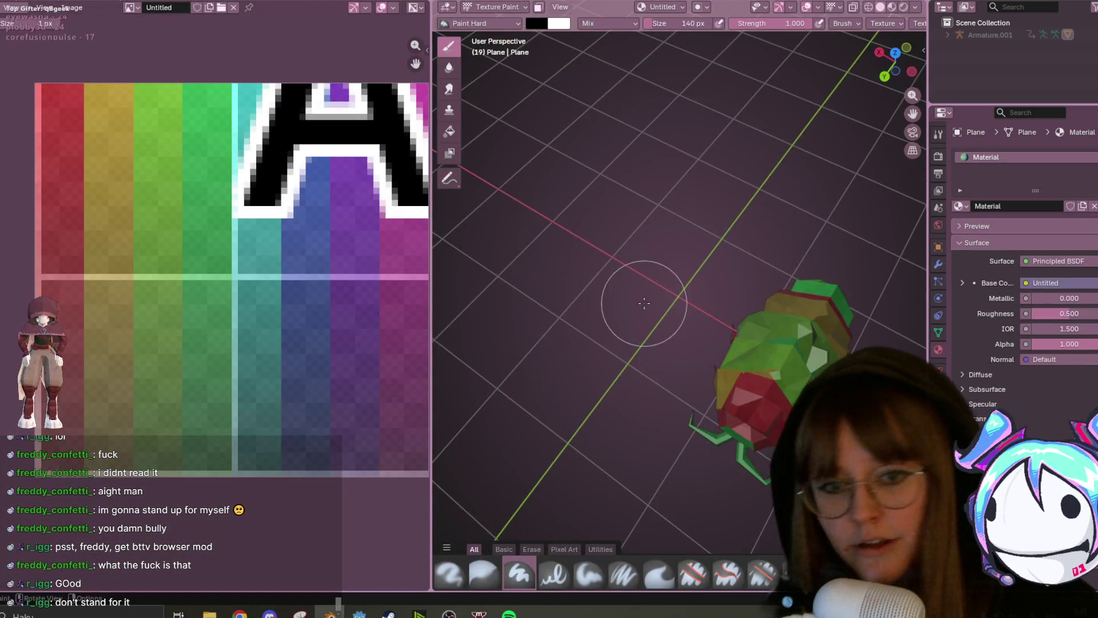
- Put the Image Editor into Paint mode and set the brush size to 1 px
shift+middle_drag(792, 308, 766, 302)
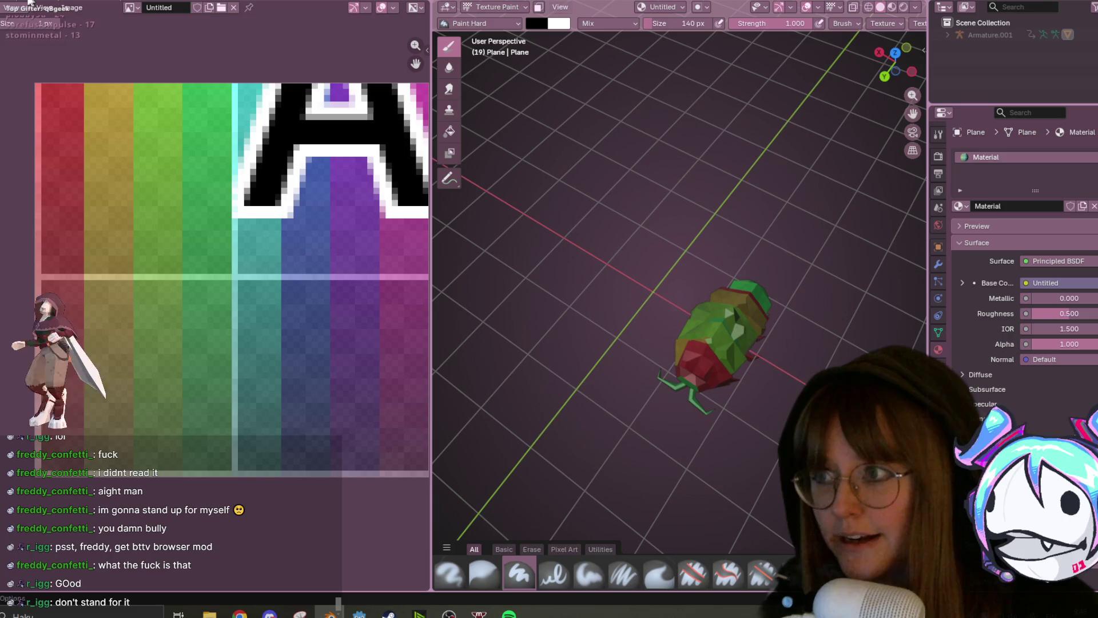
key(ctrl+Tab)
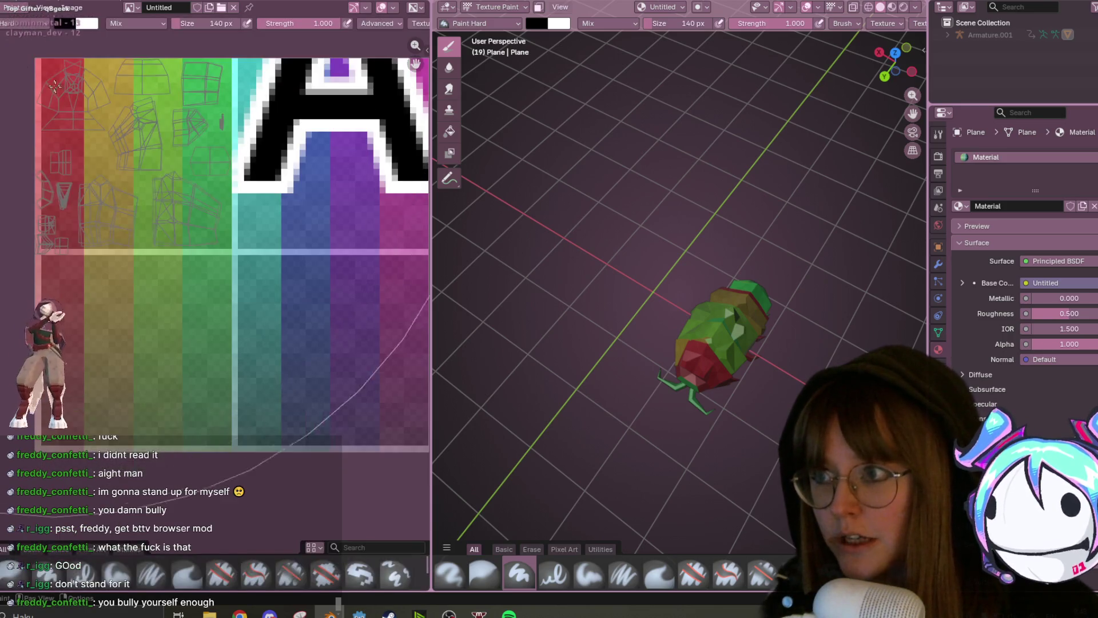
middle_drag(152, 124, 168, 198)
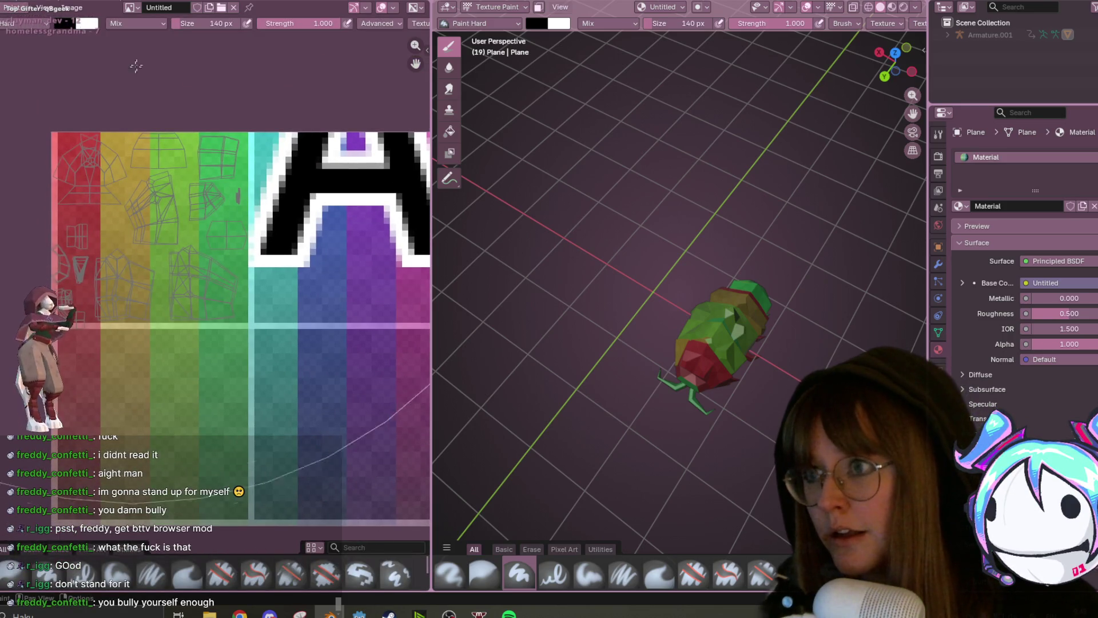
click(204, 23)
text(1)
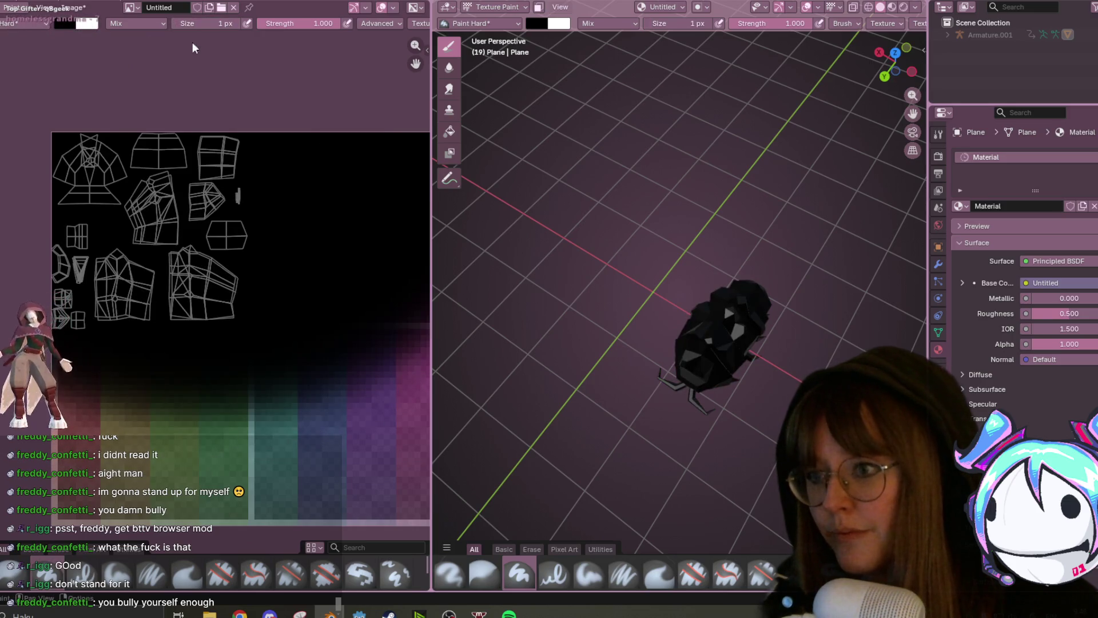
key(Return)
- Set the brush colour to a dark brown (#734D33)
click(71, 23)
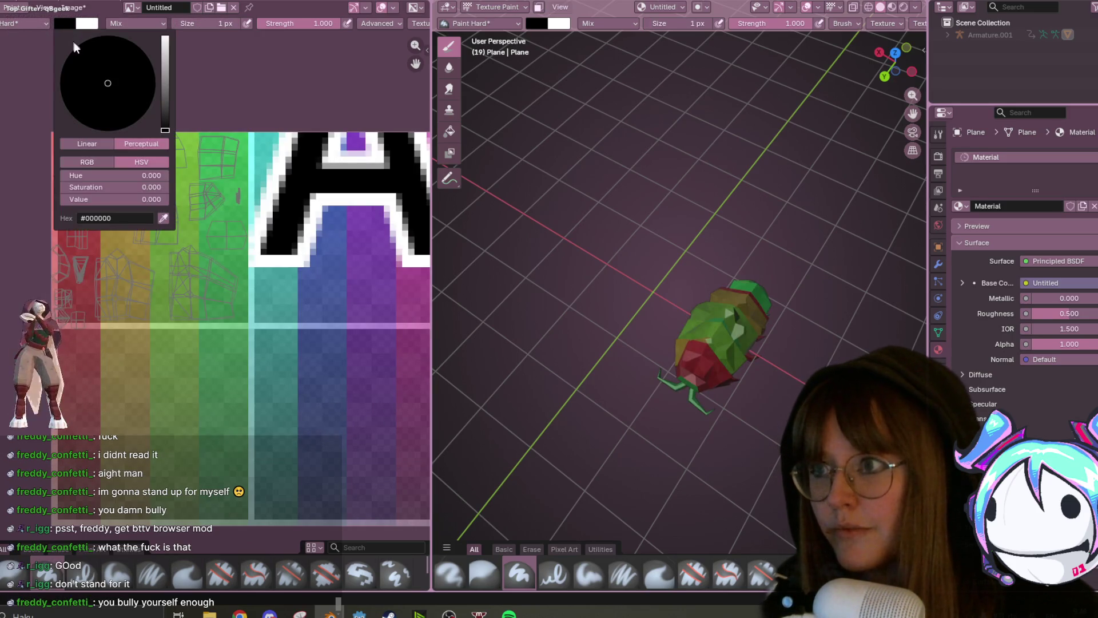
click(165, 67)
click(112, 97)
click(103, 101)
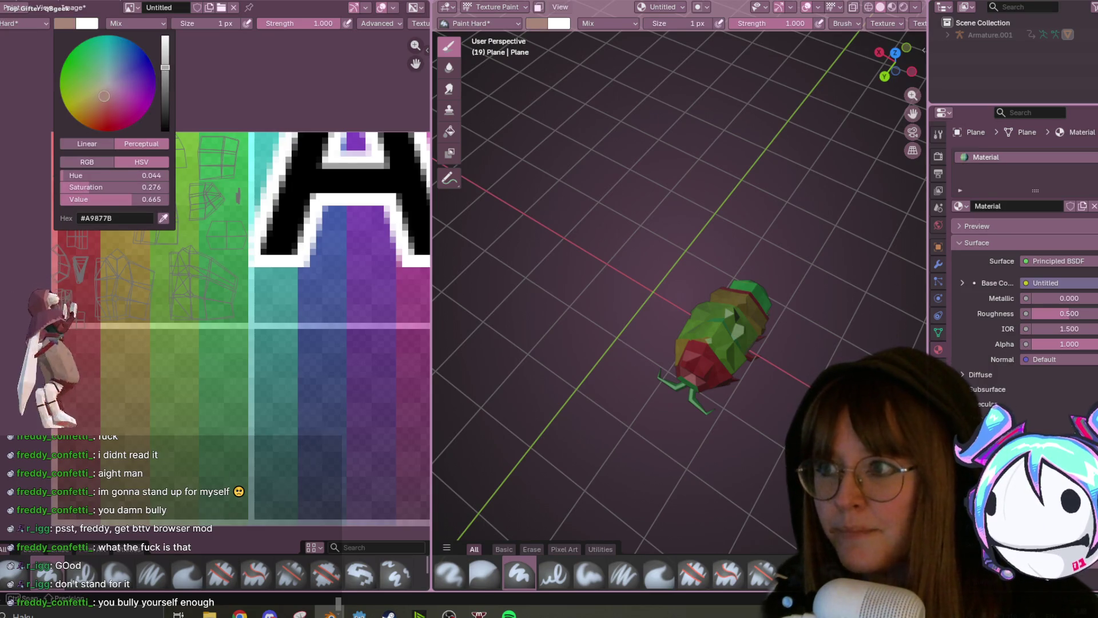
click(92, 101)
click(165, 81)
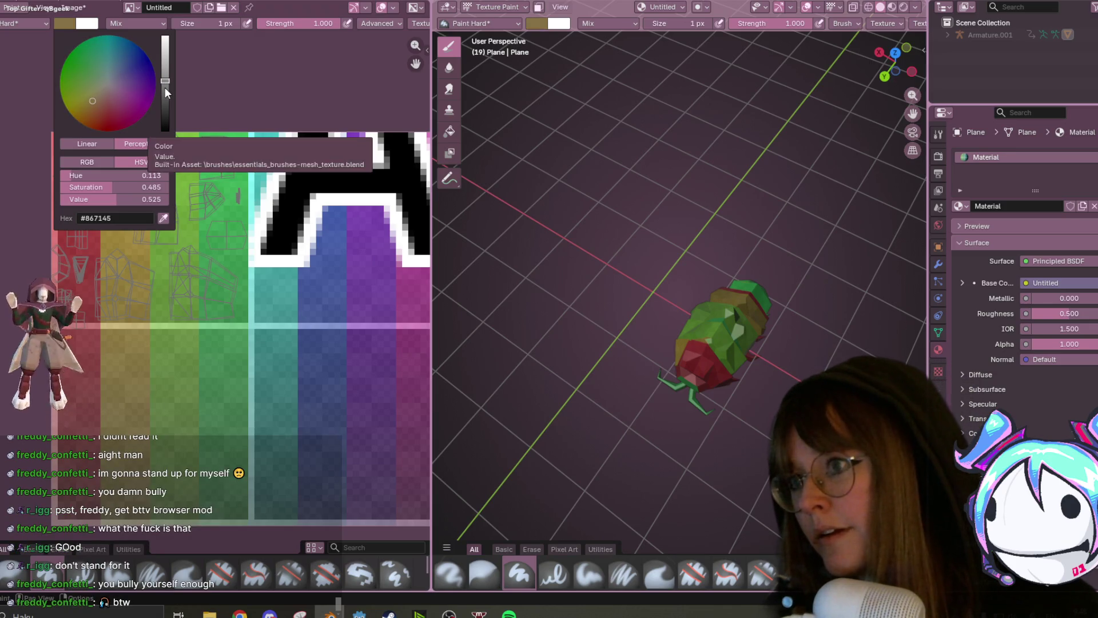
click(165, 87)
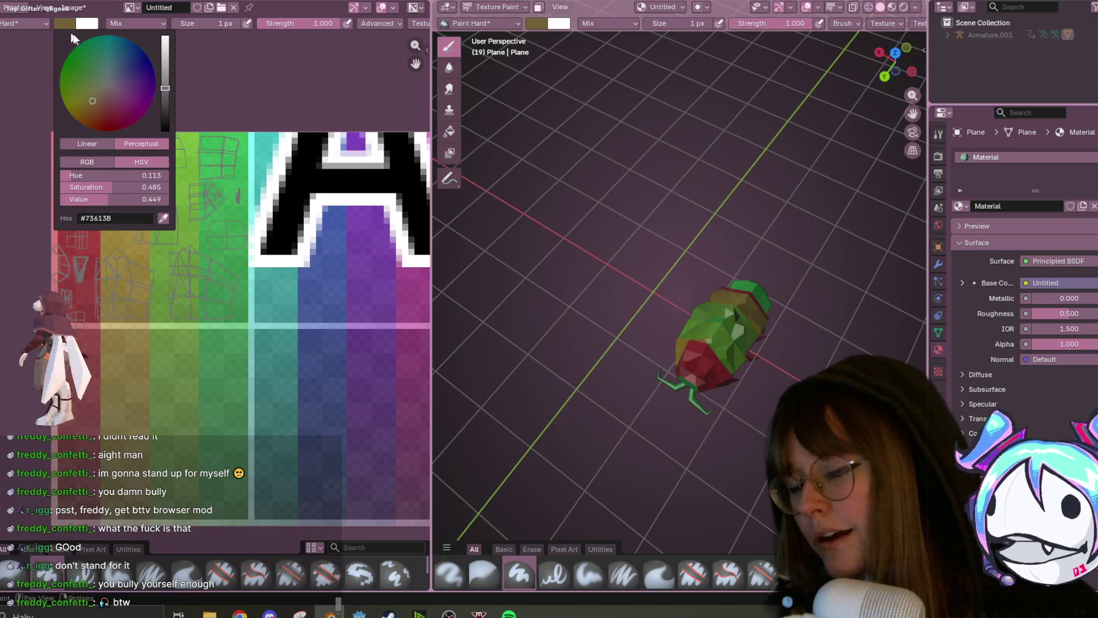
click(97, 107)
scroll(98, 235, up, 2)
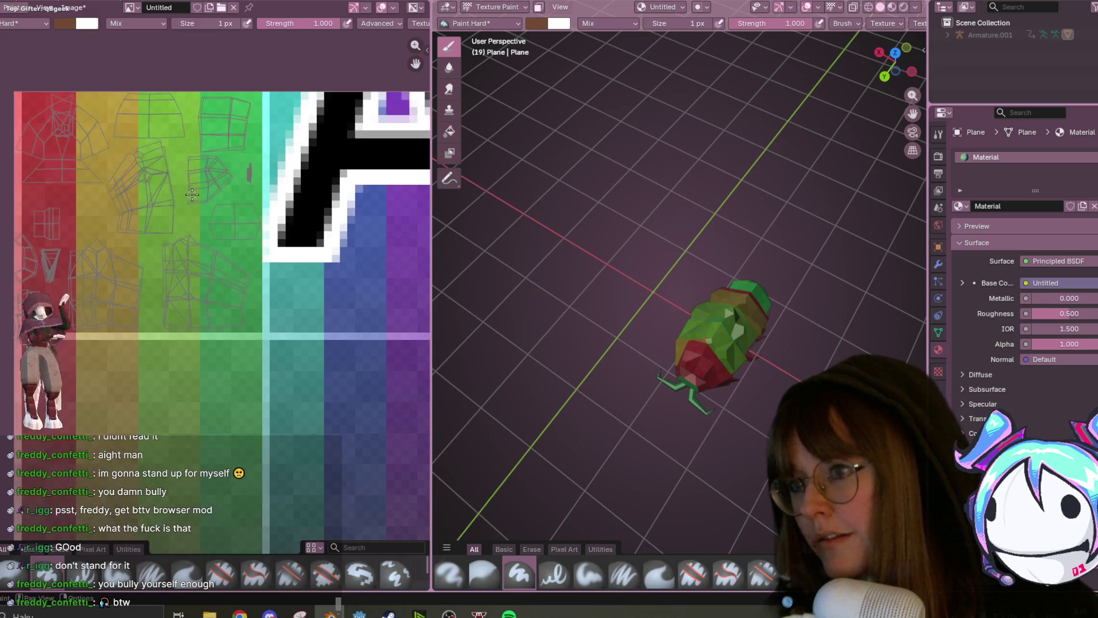
mouse_move(80, 235)
middle_down()
mouse_move(143, 263)
mouse_move(146, 302)
middle_up()
- Switch to the Pixel Art brush, undo the stray black stroke, and sample the brown
scroll(140, 216, up, 4)
mouse_move(146, 302)
mouse_down()
mouse_move(131, 216)
mouse_move(103, 166)
mouse_move(143, 279)
mouse_up()
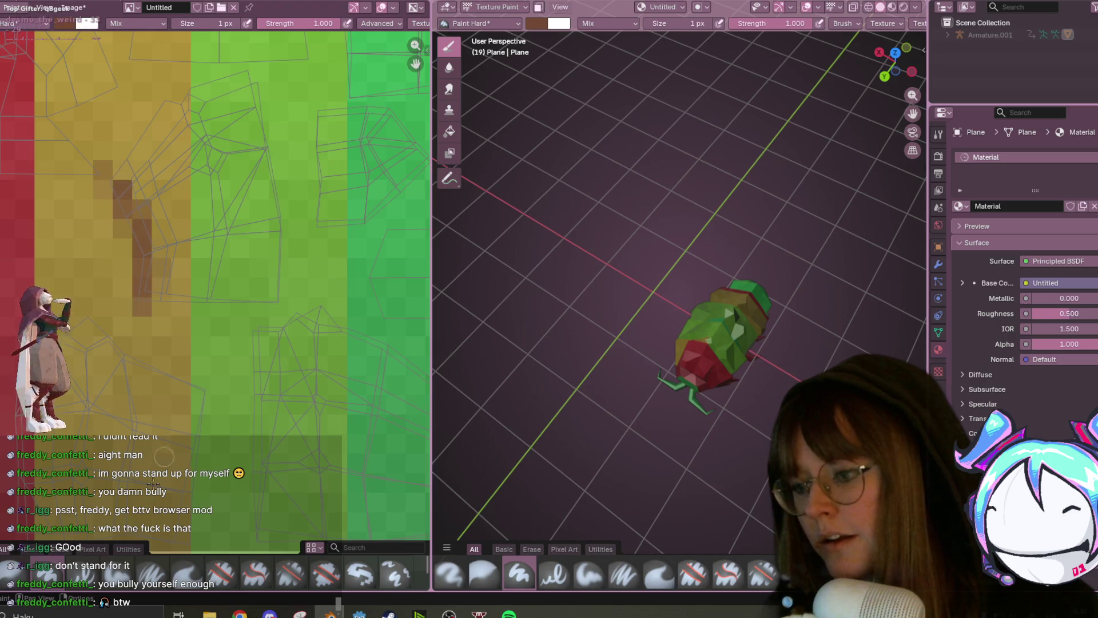
click(25, 578)
drag(143, 356, 143, 223)
key(ctrl+z)
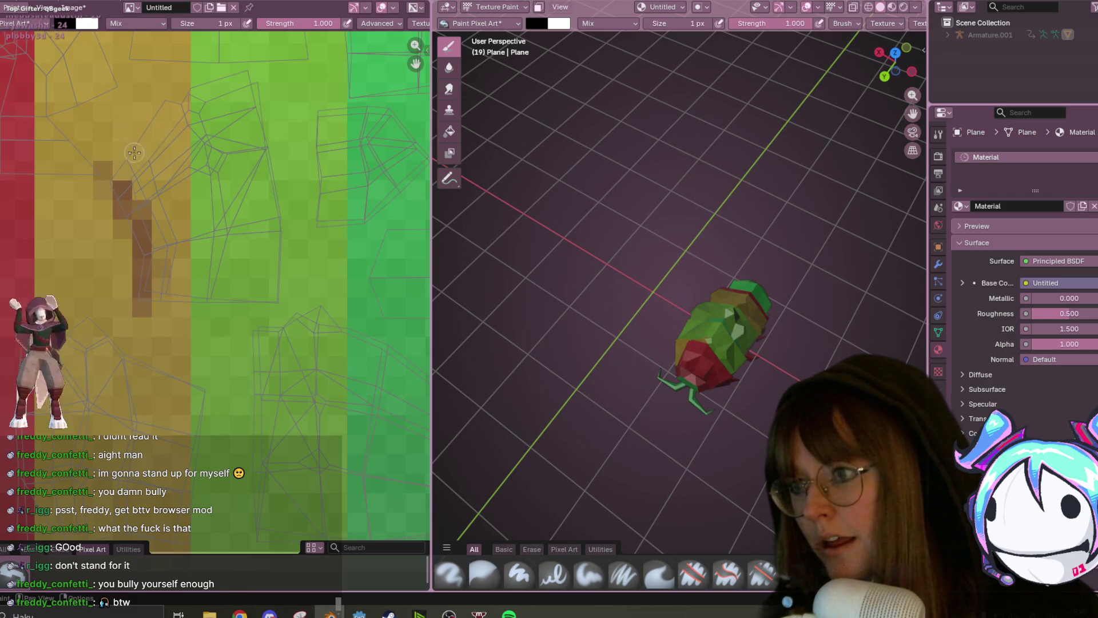
key(s)
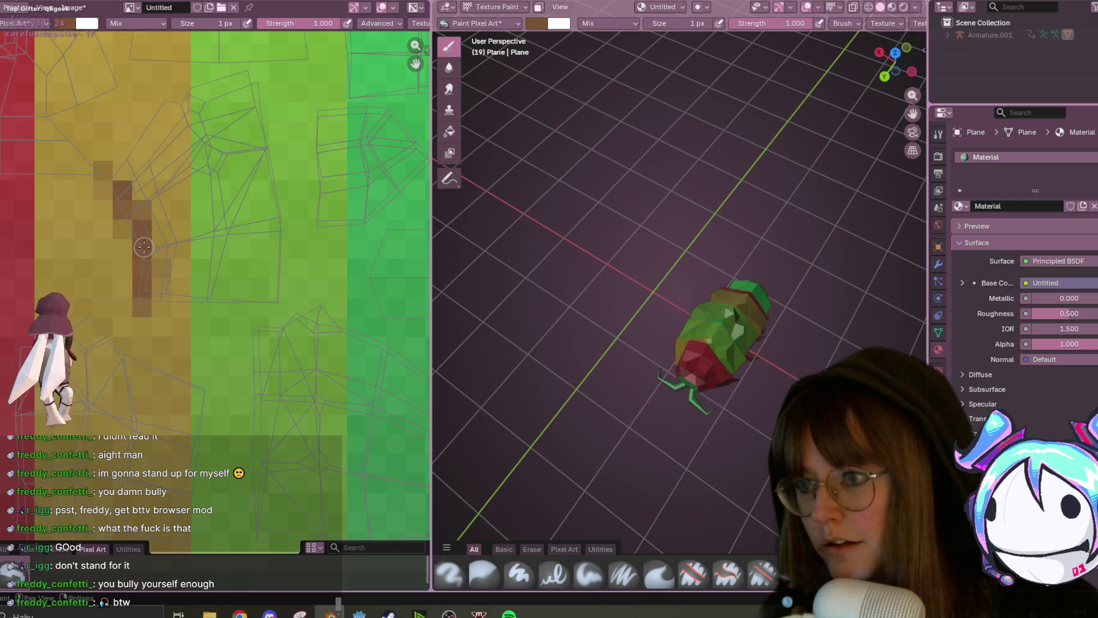
- Paint a closed brown outline across the yellow and green texture stripes
mouse_move(146, 303)
mouse_down()
mouse_move(162, 247)
mouse_move(102, 190)
mouse_up()
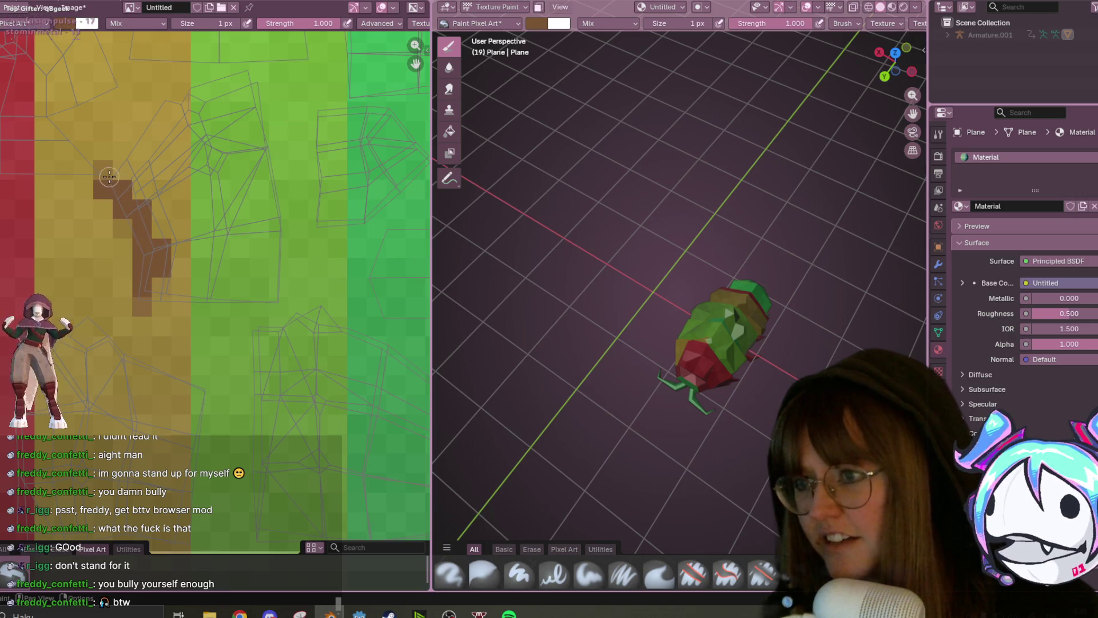
mouse_move(166, 307)
mouse_down()
mouse_move(212, 286)
mouse_move(153, 299)
mouse_move(200, 306)
mouse_move(259, 287)
mouse_move(280, 174)
mouse_up()
middle_drag(280, 174, 305, 238)
drag(306, 238, 289, 174)
mouse_move(263, 135)
mouse_down()
mouse_move(283, 172)
mouse_move(285, 214)
mouse_move(283, 145)
mouse_up()
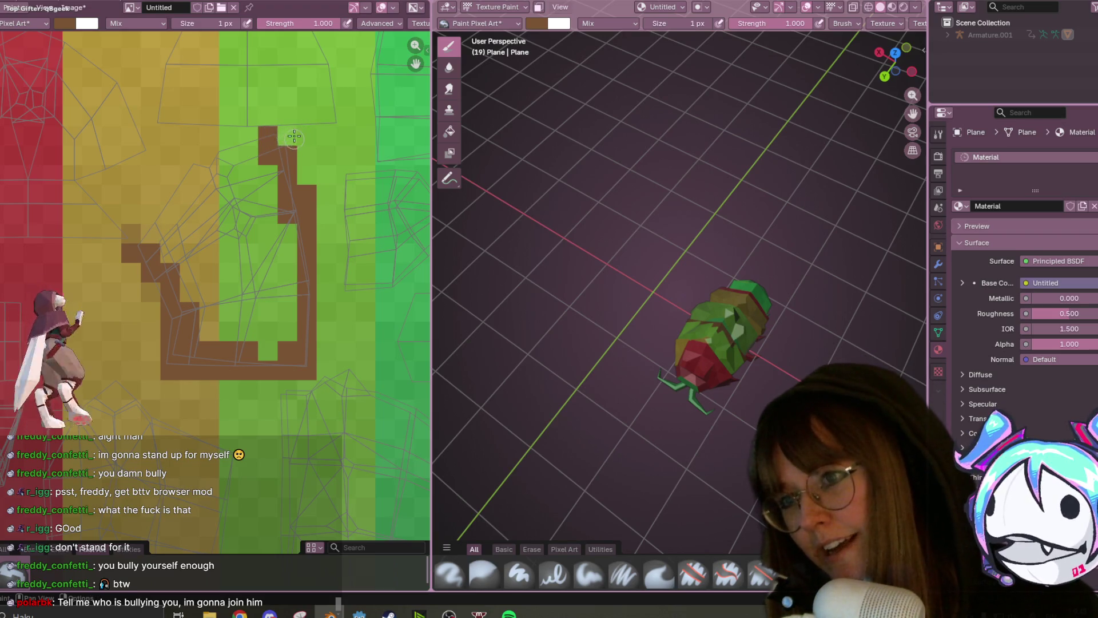
mouse_move(248, 142)
mouse_down()
mouse_move(192, 157)
mouse_move(111, 251)
mouse_move(158, 209)
mouse_move(159, 221)
mouse_up()
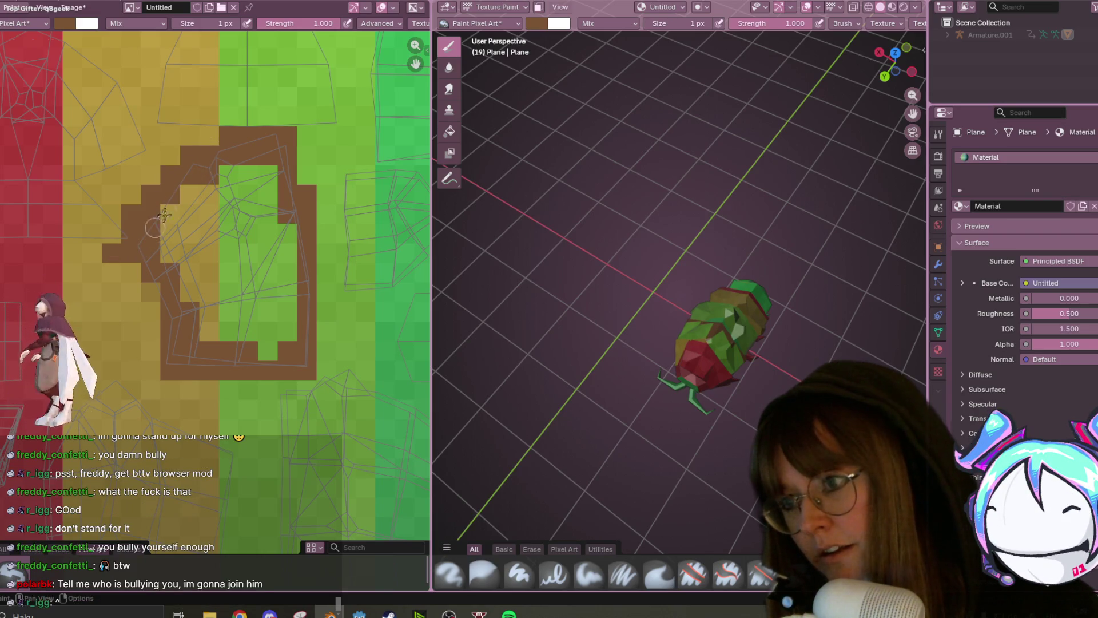
mouse_move(663, 274)
middle_down()
mouse_move(690, 291)
mouse_move(381, 255)
middle_up()
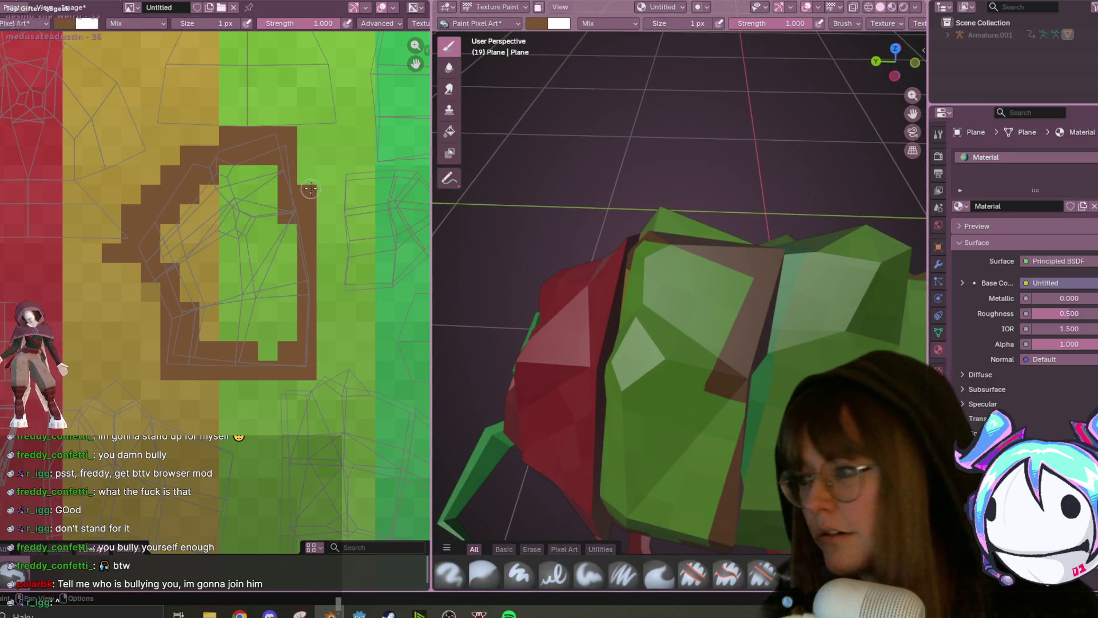
- Fill a brown patch inside the outline, inspect it in brighter shading, then return to UV Editing
mouse_move(224, 166)
mouse_down()
mouse_move(214, 179)
mouse_move(252, 239)
mouse_up()
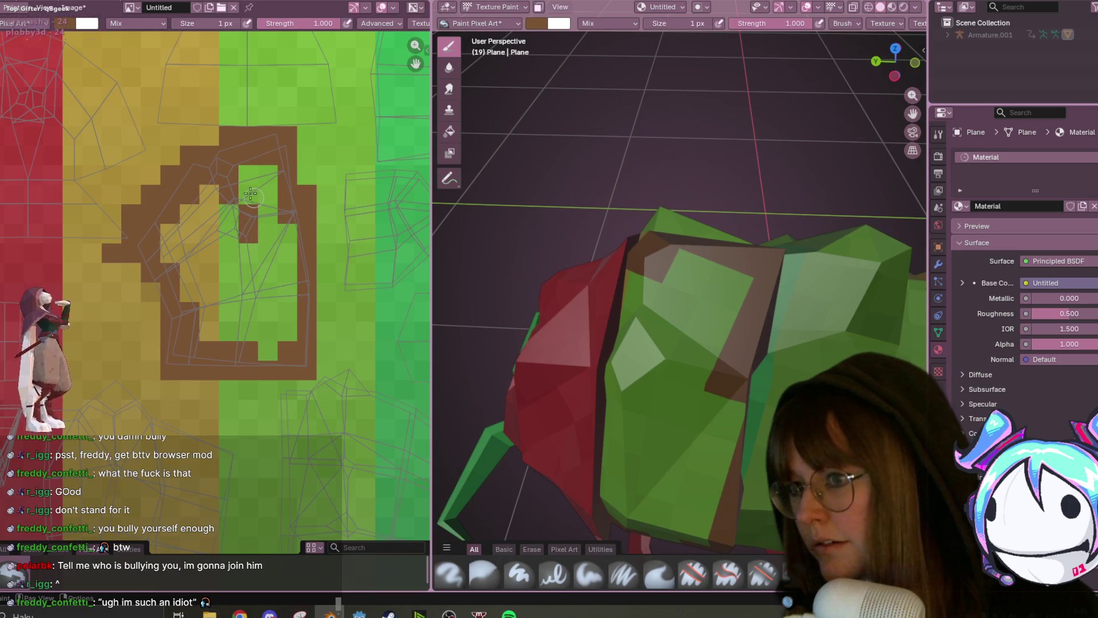
mouse_move(475, 252)
middle_down()
mouse_move(443, 257)
mouse_move(720, 336)
mouse_move(769, 123)
middle_up()
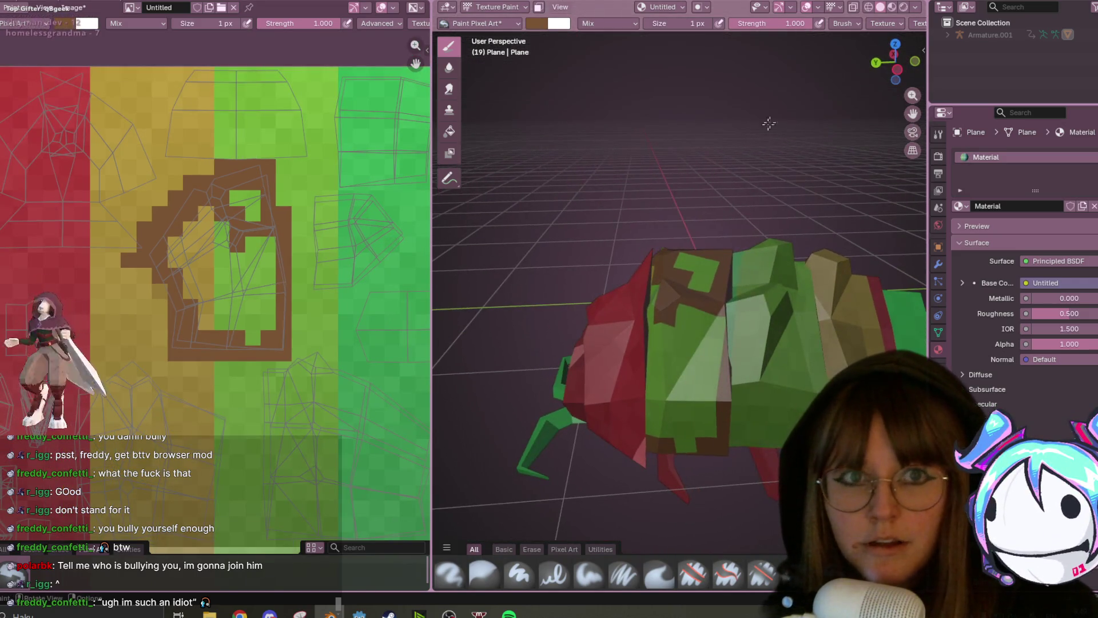
click(891, 8)
mouse_move(812, 194)
middle_down()
mouse_move(790, 222)
mouse_move(826, 272)
mouse_move(743, 239)
mouse_move(761, 252)
mouse_move(714, 275)
middle_up()
scroll(789, 258, up, 5)
scroll(411, 274, down, 1)
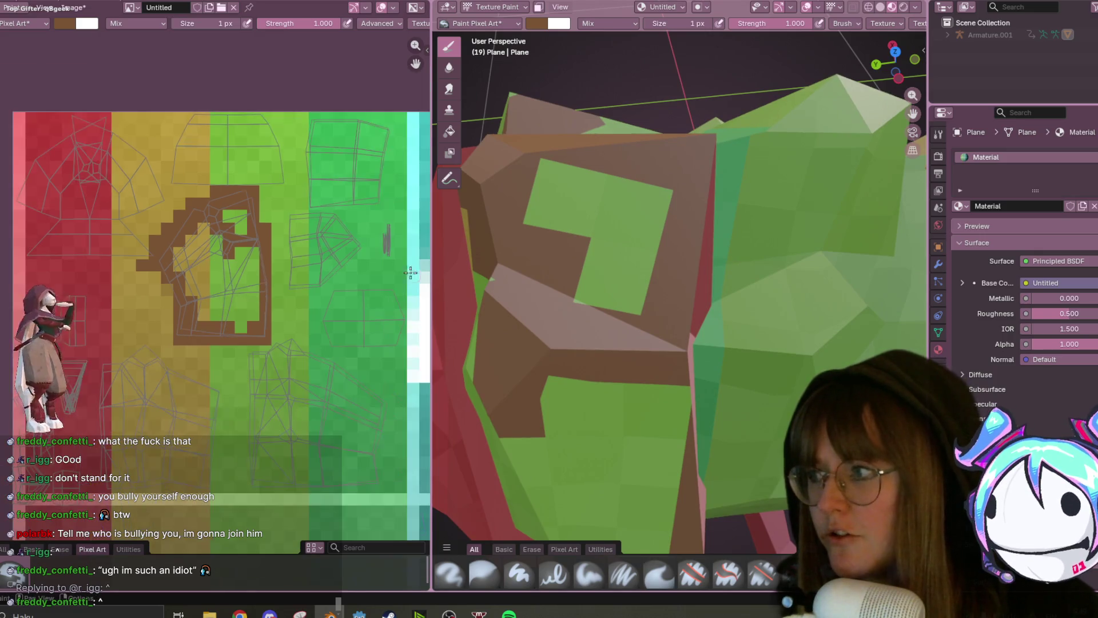
key(ctrl+Page_Up)
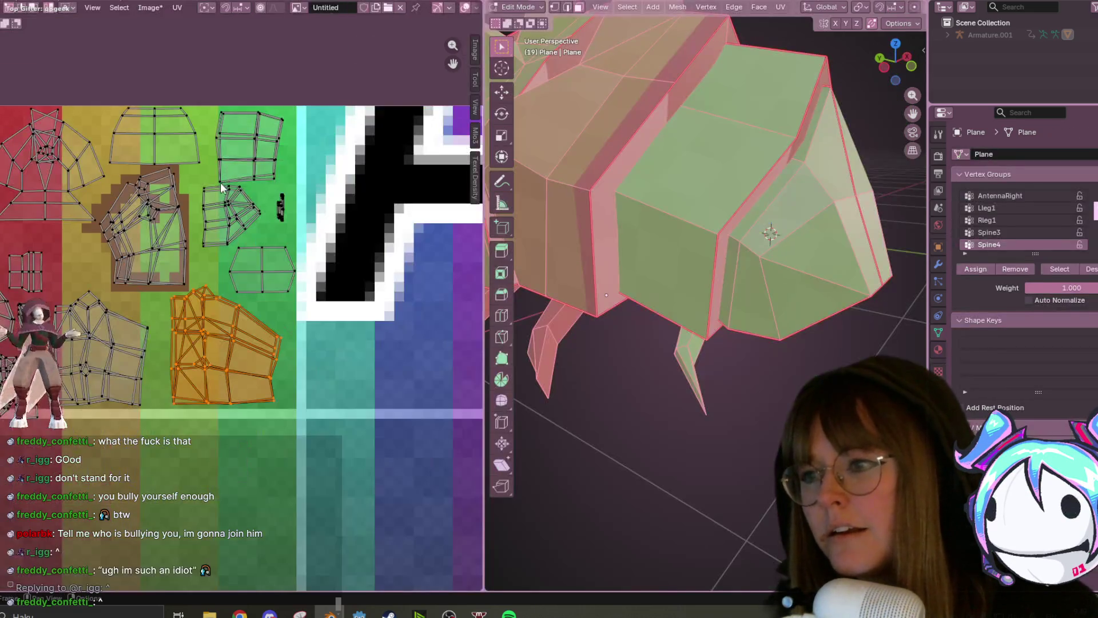
- Box-select the upper-left UV island and rotate it over the brown outline
scroll(221, 182, up, 3)
click(101, 163)
drag(61, 103, 122, 145)
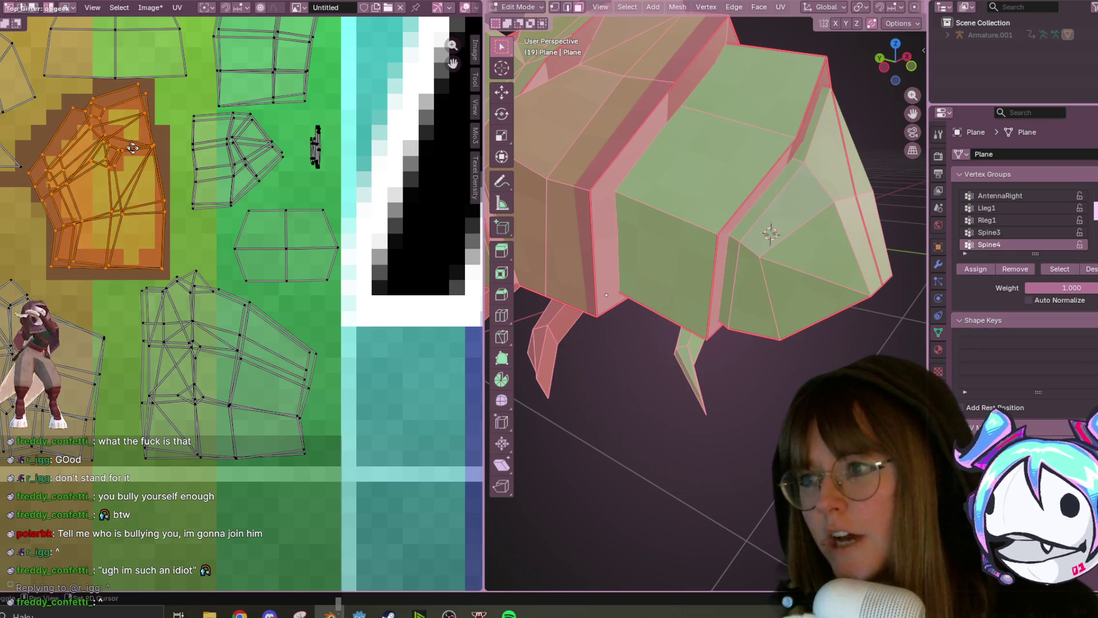
scroll(198, 233, up, 3)
key(r)
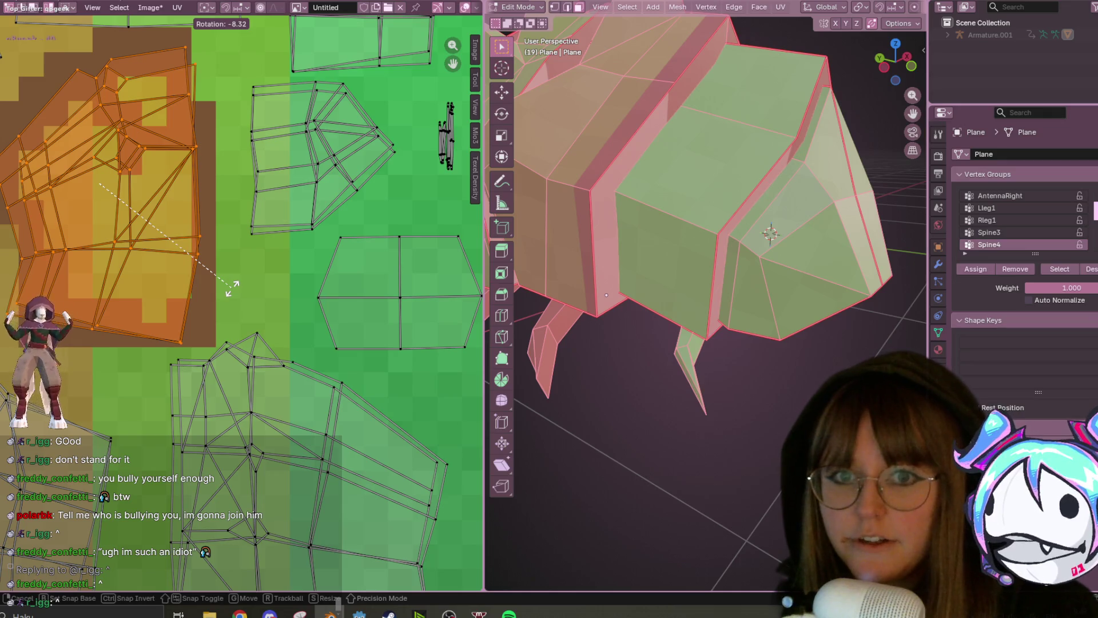
click(232, 288)
mouse_move(657, 263)
middle_down()
mouse_move(789, 338)
mouse_move(767, 380)
middle_up()
- Rotate the island slightly further to fit, then return to Texture Paint
scroll(672, 276, up, 3)
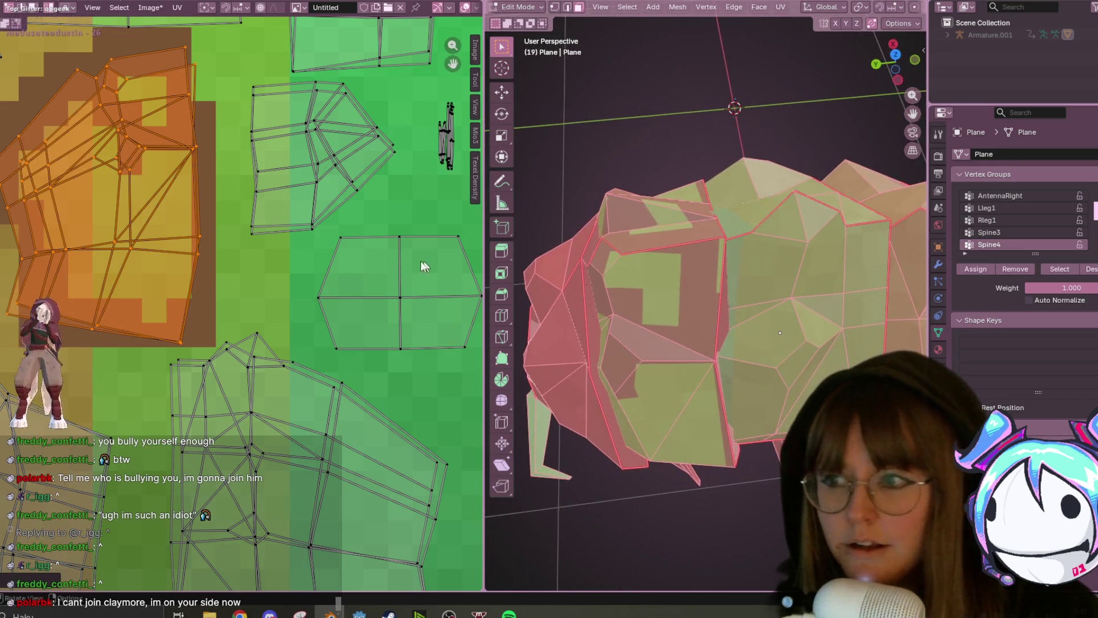
key(r)
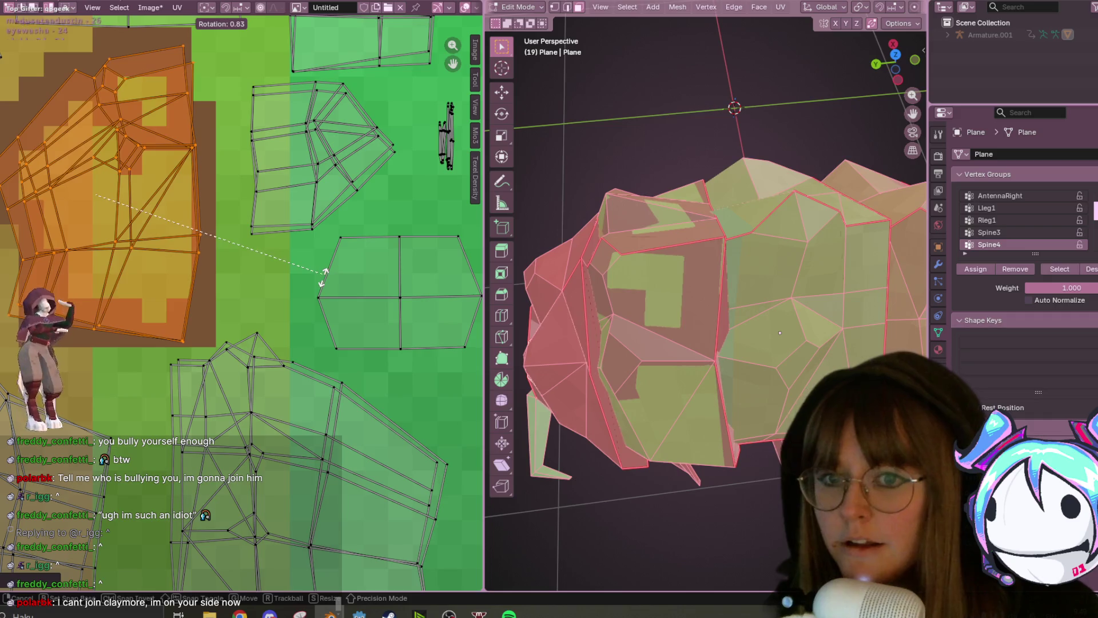
click(339, 295)
middle_drag(744, 343, 714, 320)
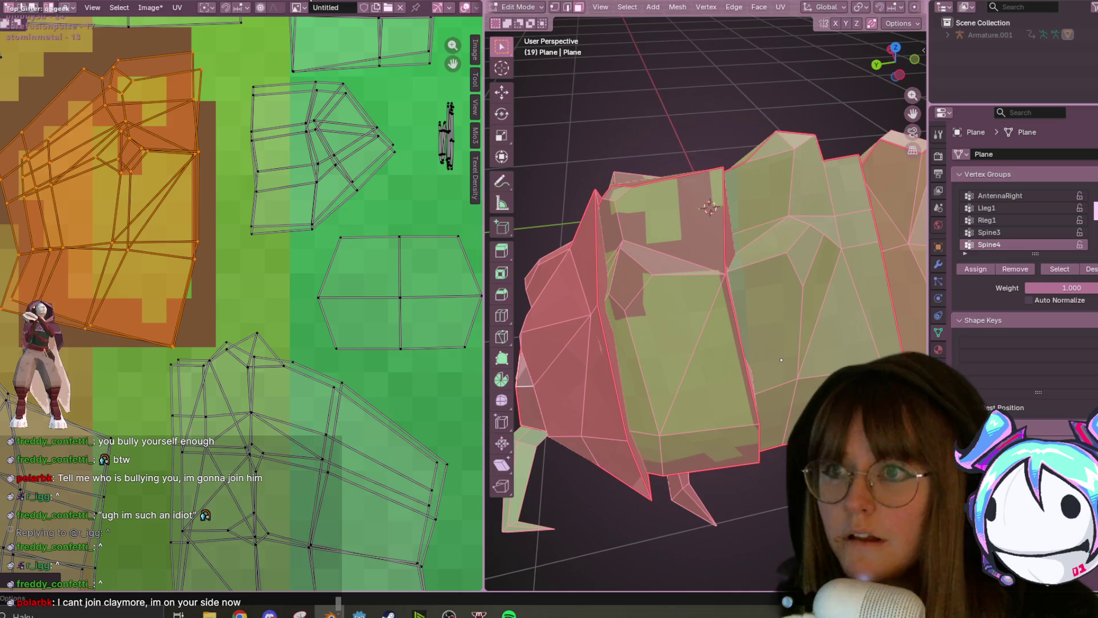
key(ctrl+Page_Down)
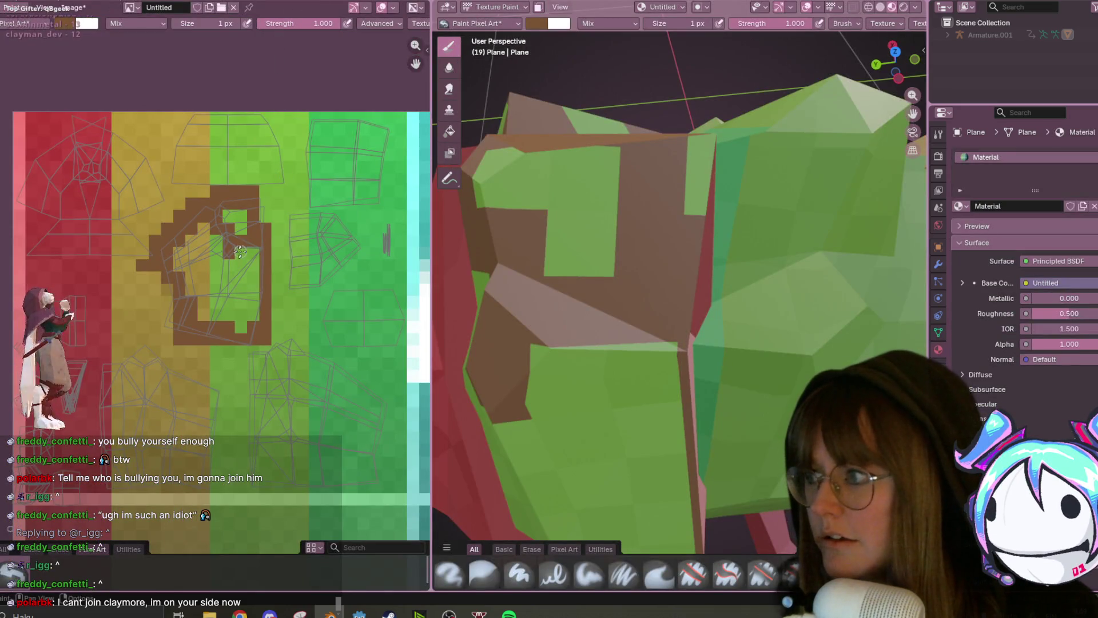
- Paint brown pixels along the shape's left, top, right and bottom edges
middle_drag(224, 298, 223, 275)
scroll(226, 271, up, 1)
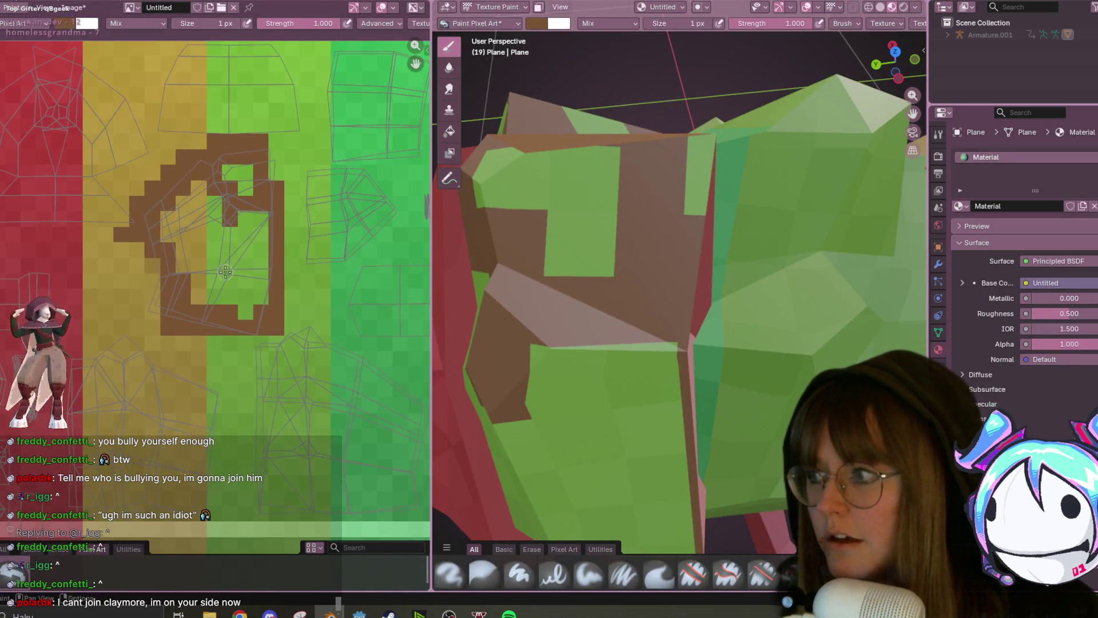
mouse_move(153, 243)
mouse_down()
mouse_move(143, 328)
mouse_move(142, 247)
mouse_up()
click(121, 218)
click(168, 157)
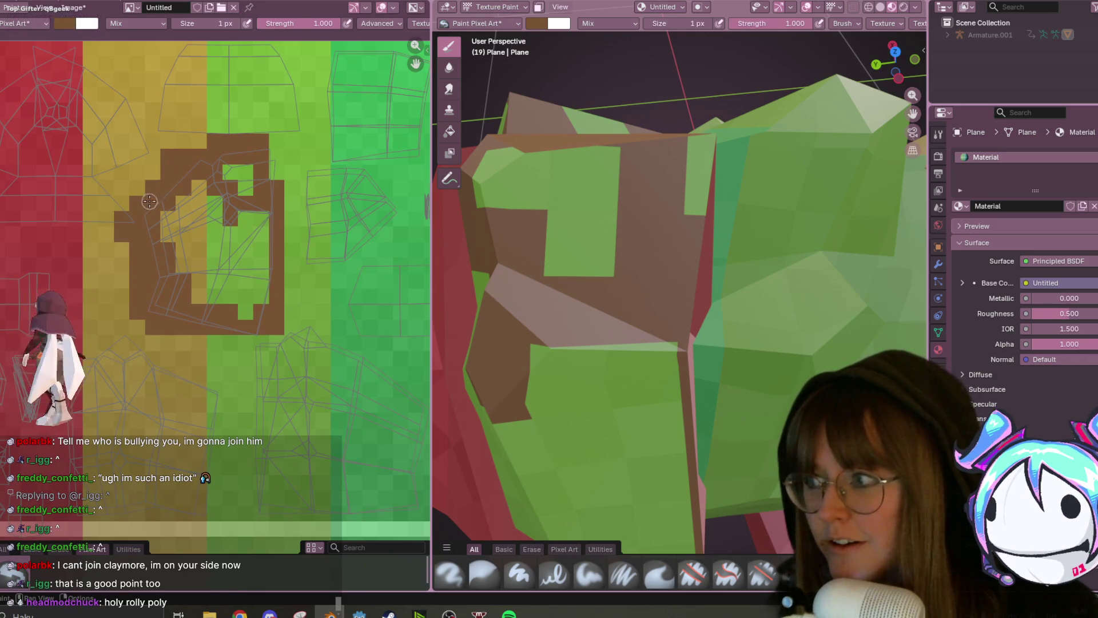
click(277, 171)
click(277, 142)
mouse_move(292, 288)
mouse_down()
mouse_move(292, 320)
mouse_move(292, 169)
mouse_up()
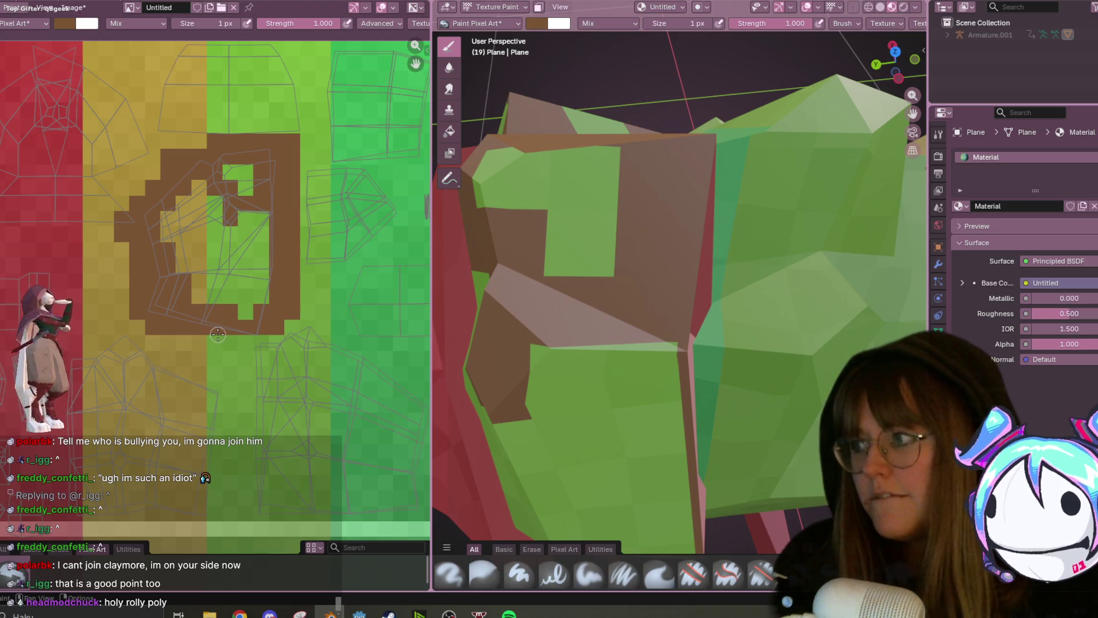
drag(184, 343, 250, 338)
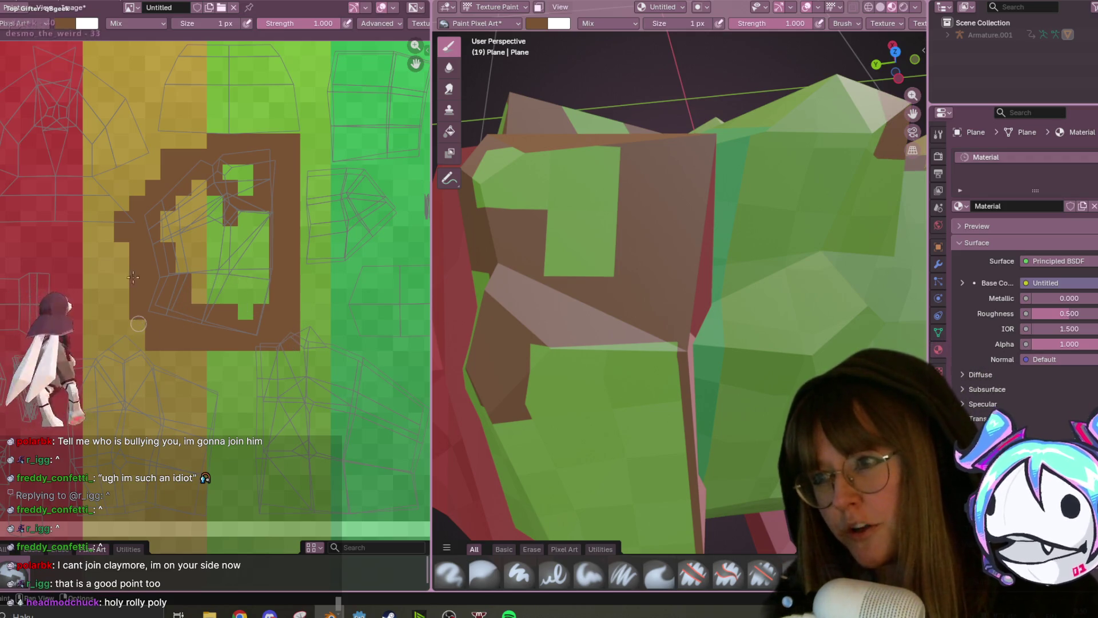
drag(122, 241, 116, 290)
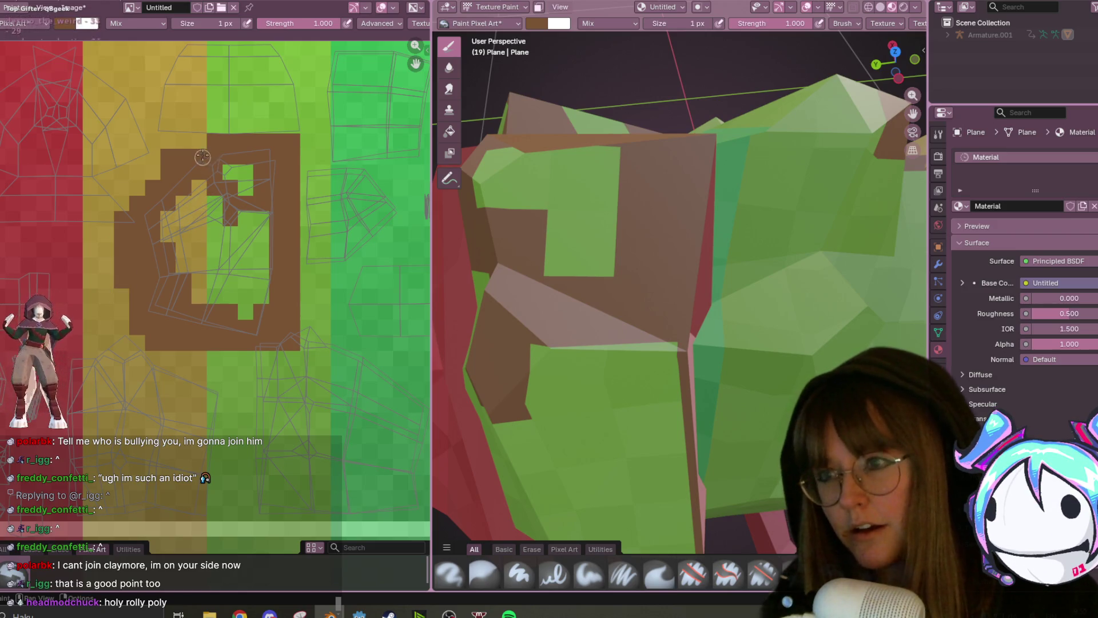
- Lighten the brush brown and paint the green texels inside the shell
click(65, 23)
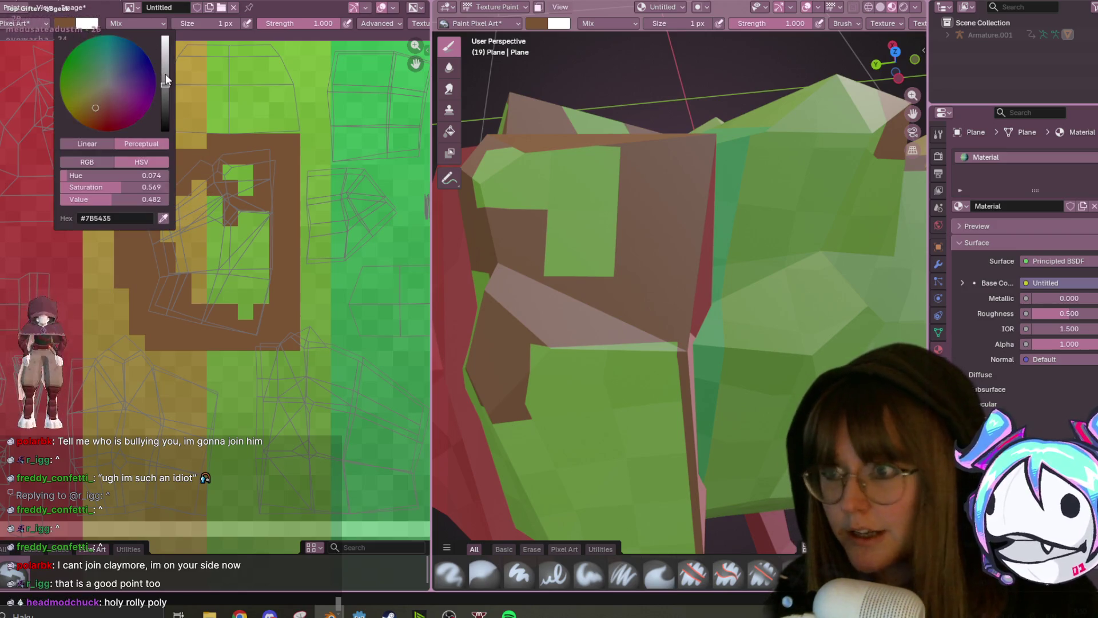
click(166, 74)
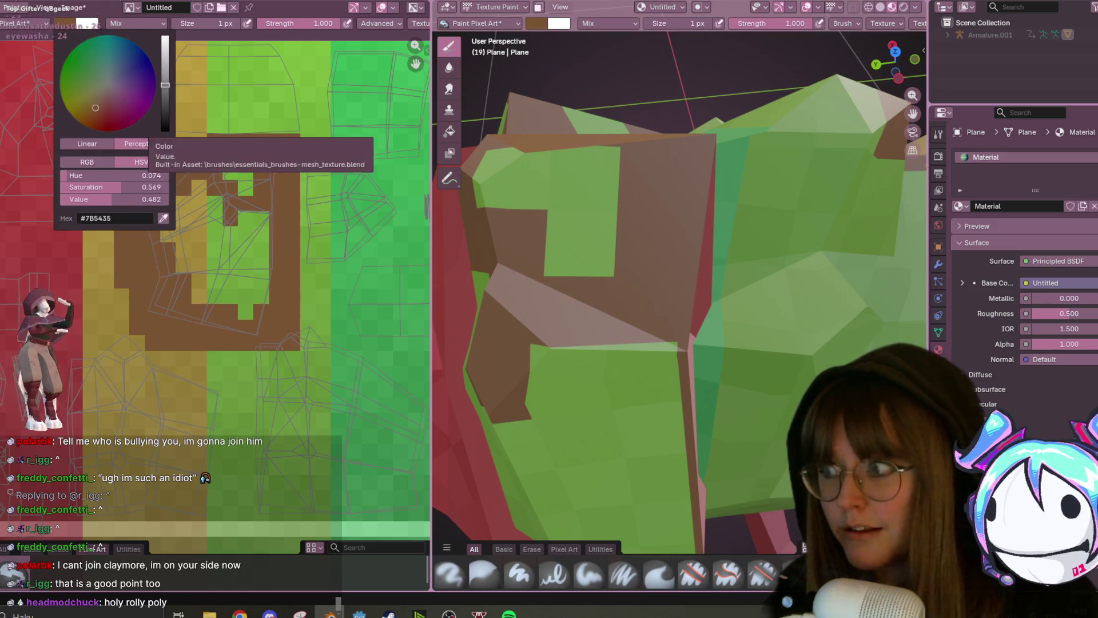
click(237, 172)
click(248, 175)
click(250, 186)
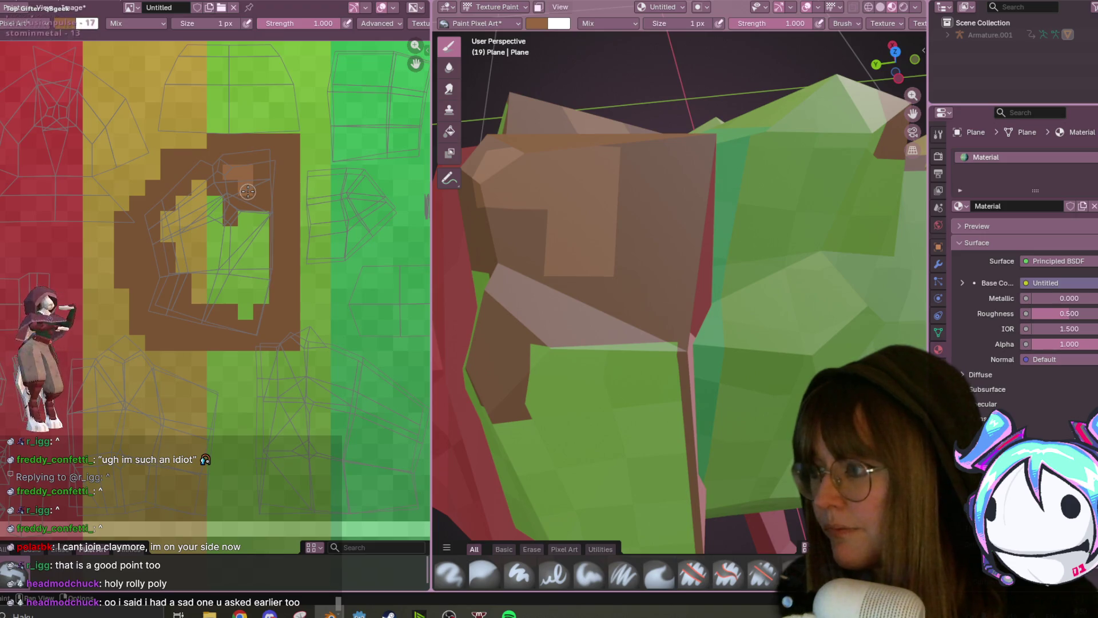
- Cover the remaining green columns inside the shell with light brown
middle_drag(225, 247, 231, 243)
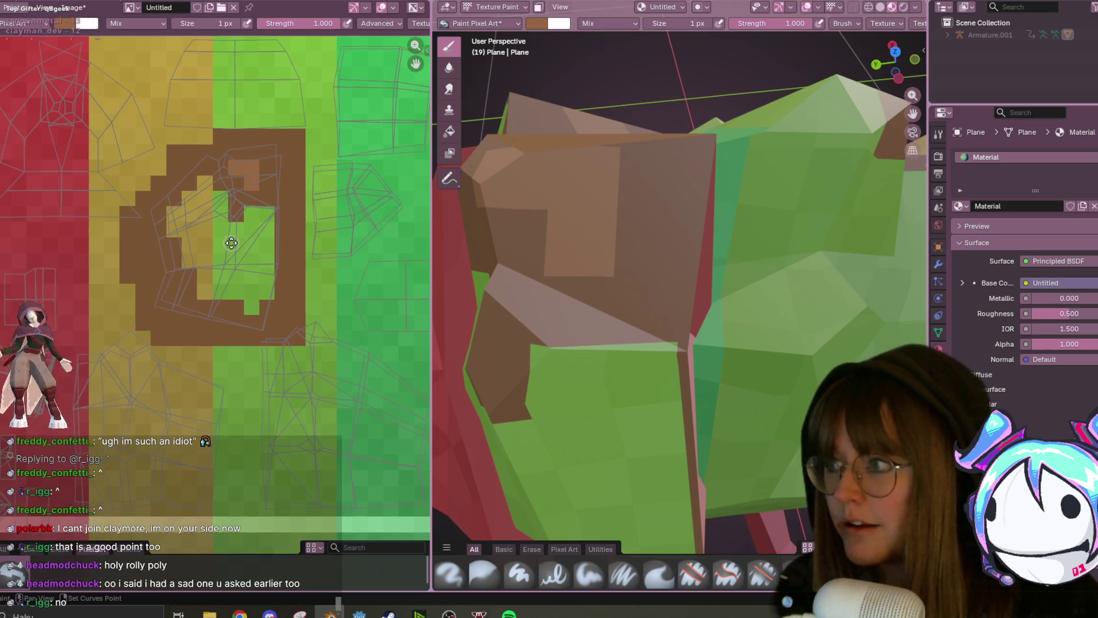
mouse_move(205, 177)
mouse_down()
mouse_move(205, 283)
mouse_move(184, 203)
mouse_up()
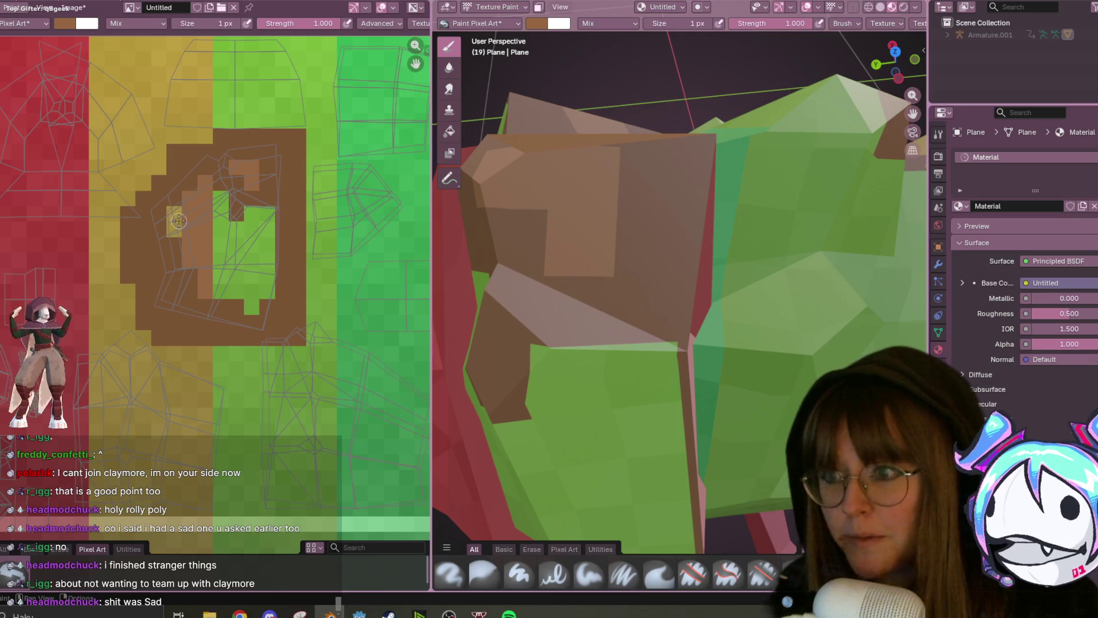
mouse_move(220, 211)
mouse_down()
mouse_move(222, 289)
mouse_move(234, 273)
mouse_move(236, 283)
mouse_move(236, 237)
mouse_move(252, 218)
mouse_move(252, 303)
mouse_up()
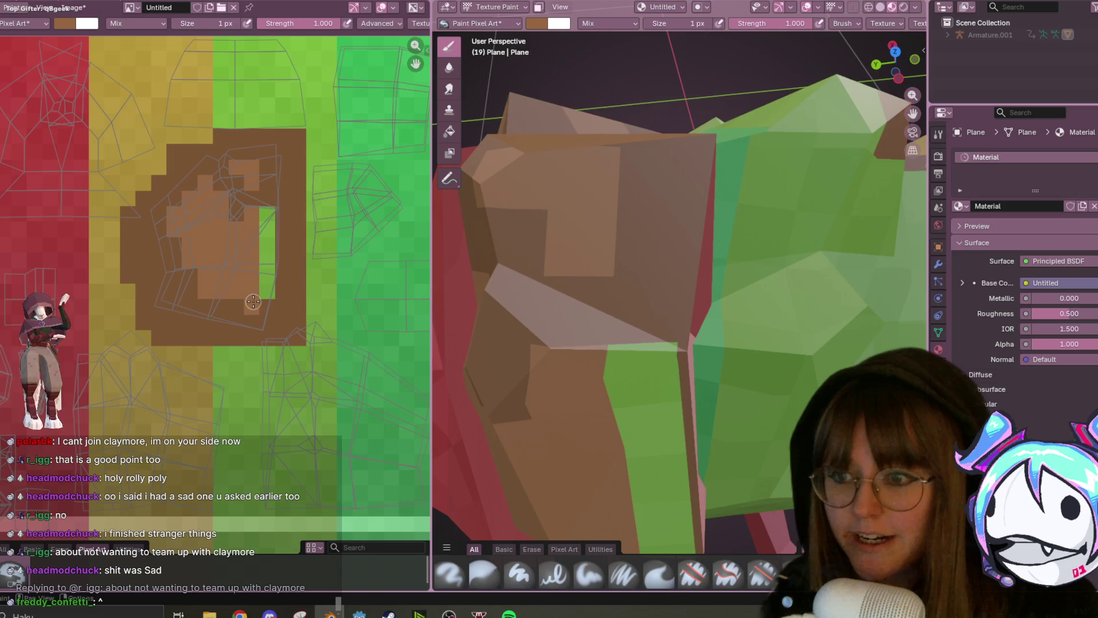
click(266, 254)
drag(267, 218, 264, 275)
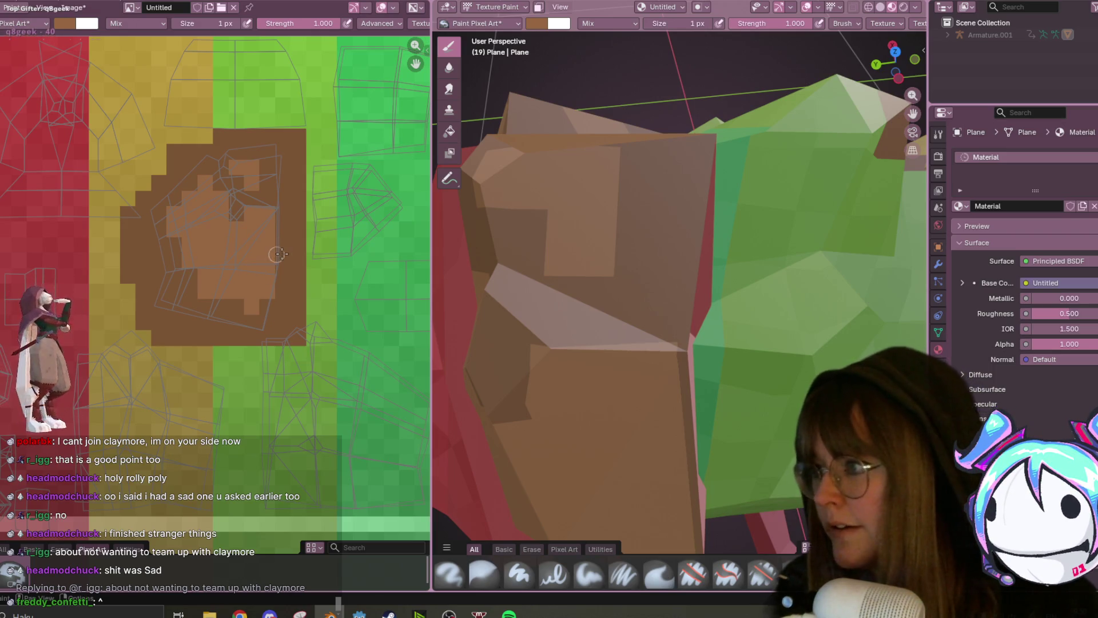
scroll(280, 253, down, 1)
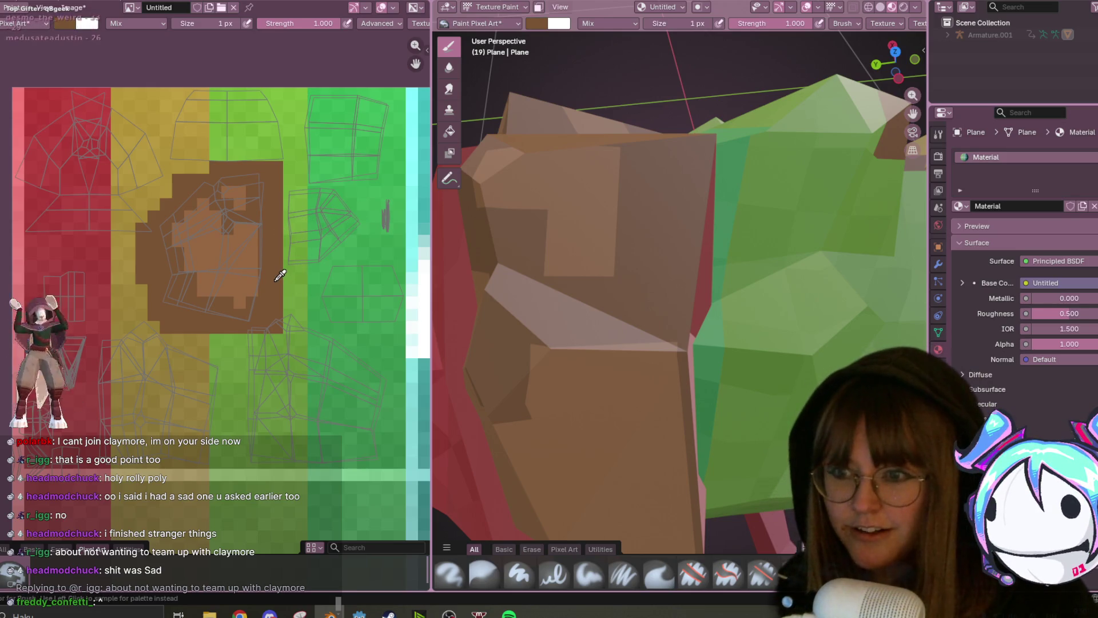
- Darken the brush to #62432A and paint dark-brown shading onto the shell texture
click(64, 23)
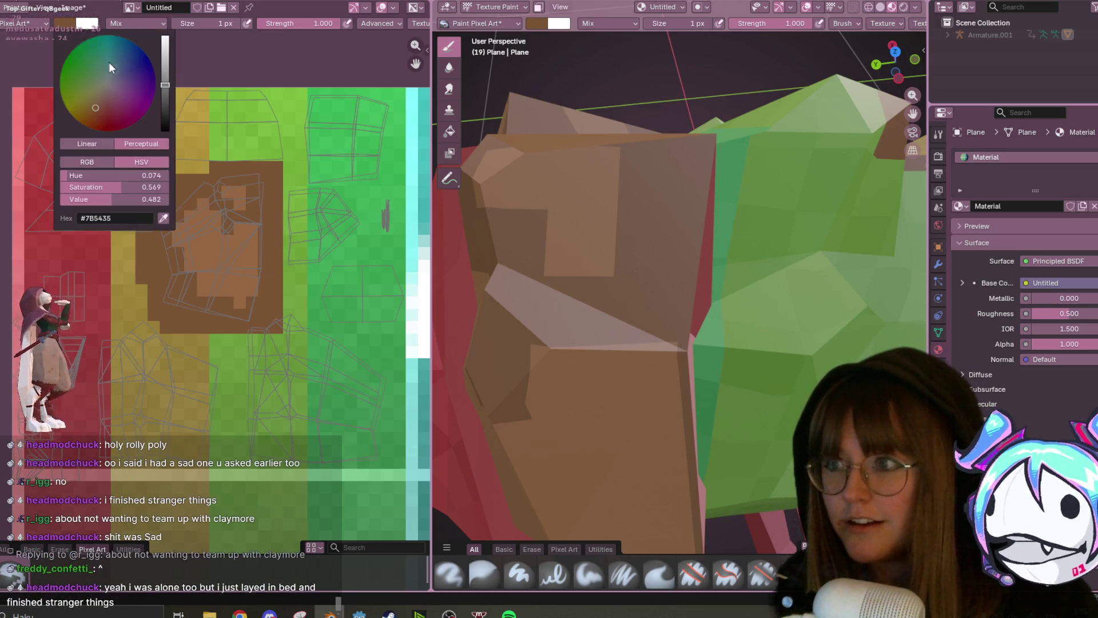
click(167, 94)
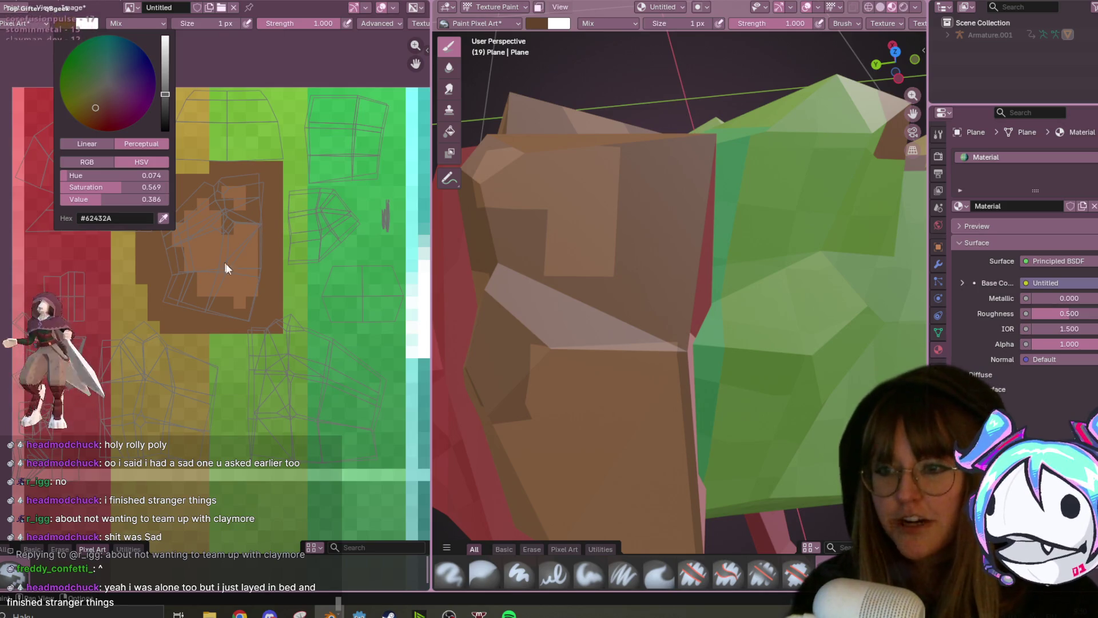
click(251, 287)
drag(263, 287, 238, 312)
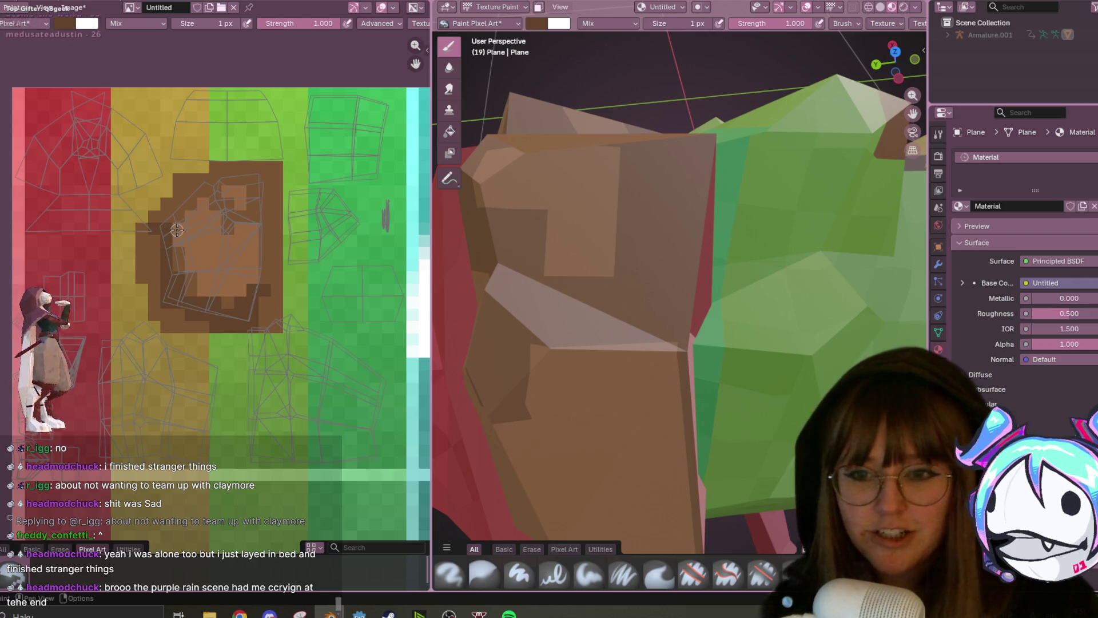
- Orbit and zoom out to look over the whole pill bug, then switch to UV Editing
scroll(176, 230, down, 1)
middle_drag(594, 312, 617, 309)
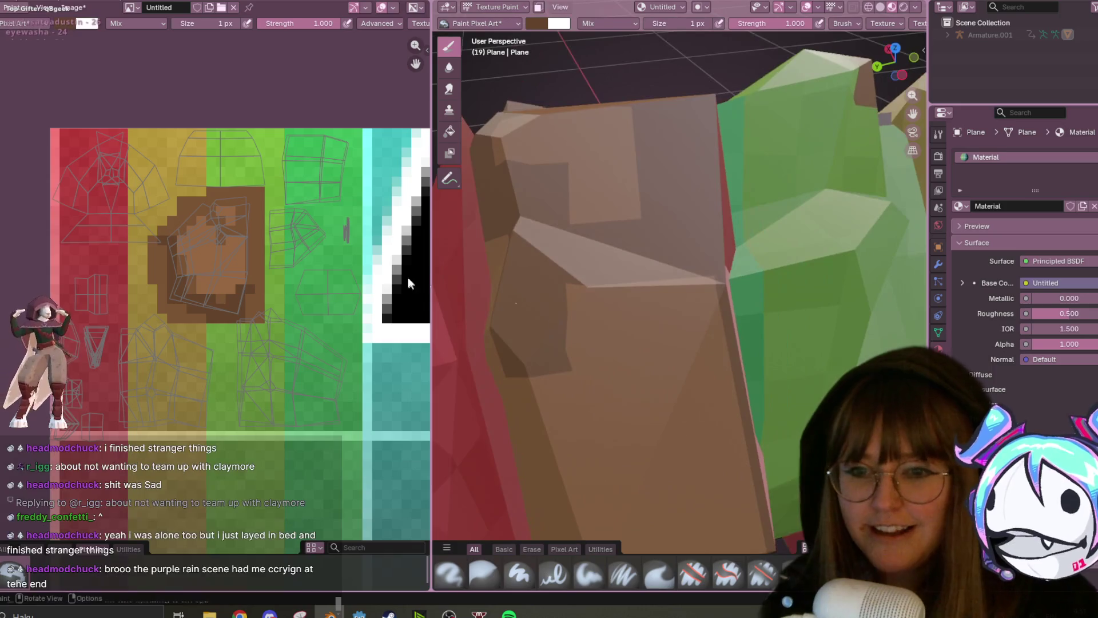
scroll(262, 250, up, 1)
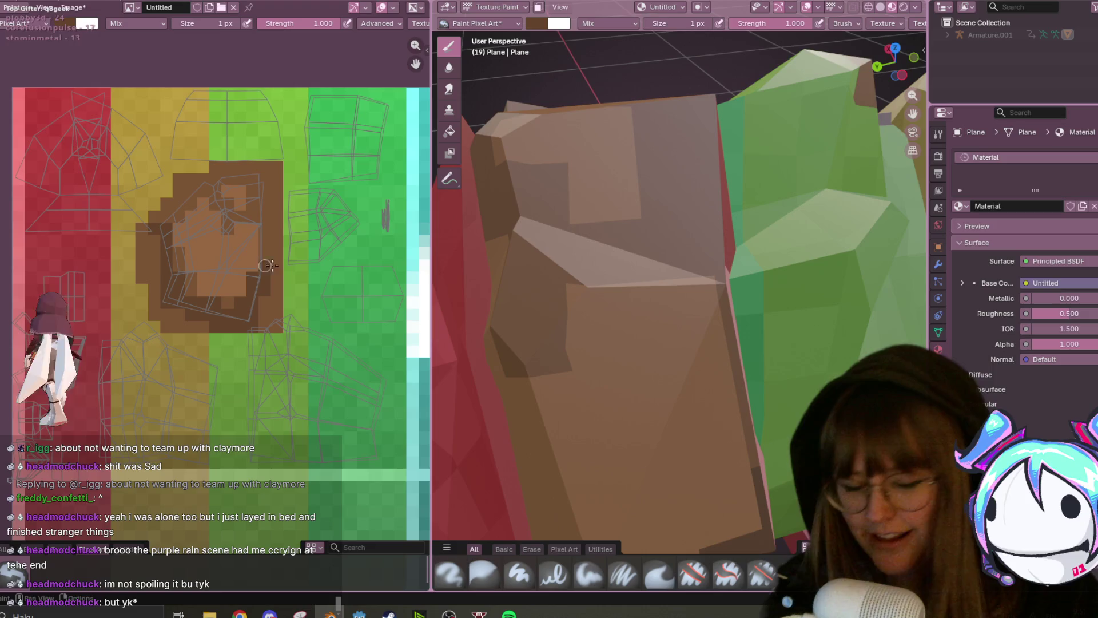
scroll(590, 372, down, 3)
middle_drag(590, 371, 635, 363)
middle_drag(296, 263, 306, 227)
scroll(582, 296, down, 2)
middle_drag(581, 295, 588, 248)
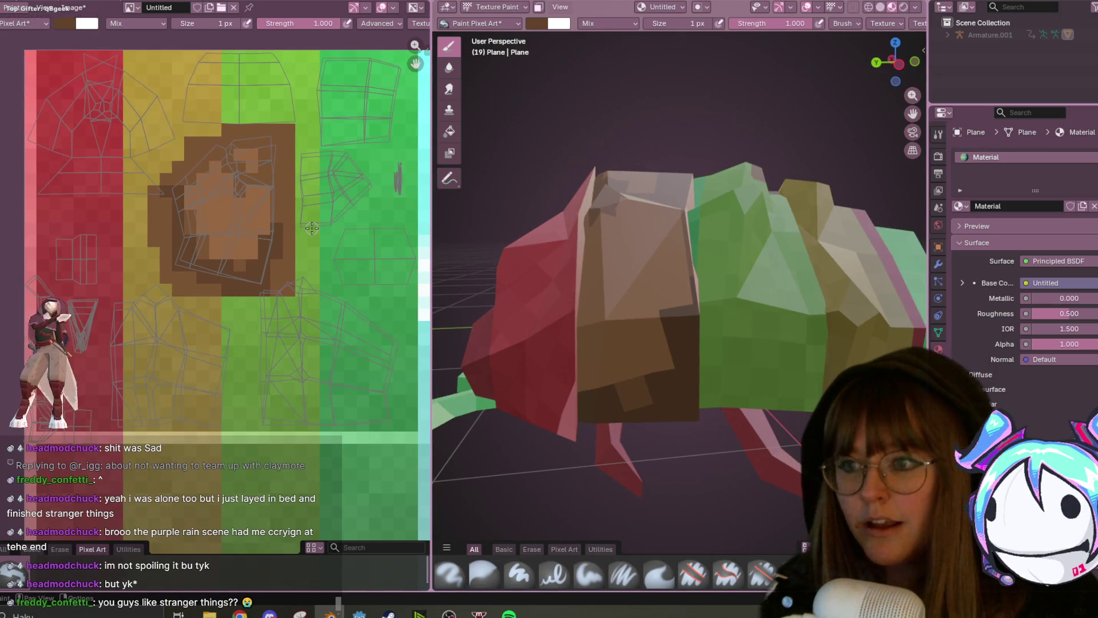
click(254, 2)
- Select the shell island's bottom edge, then rotate and move it to sit along the brown plate
mouse_move(4, 245)
mouse_down()
mouse_move(87, 290)
mouse_move(143, 292)
mouse_up()
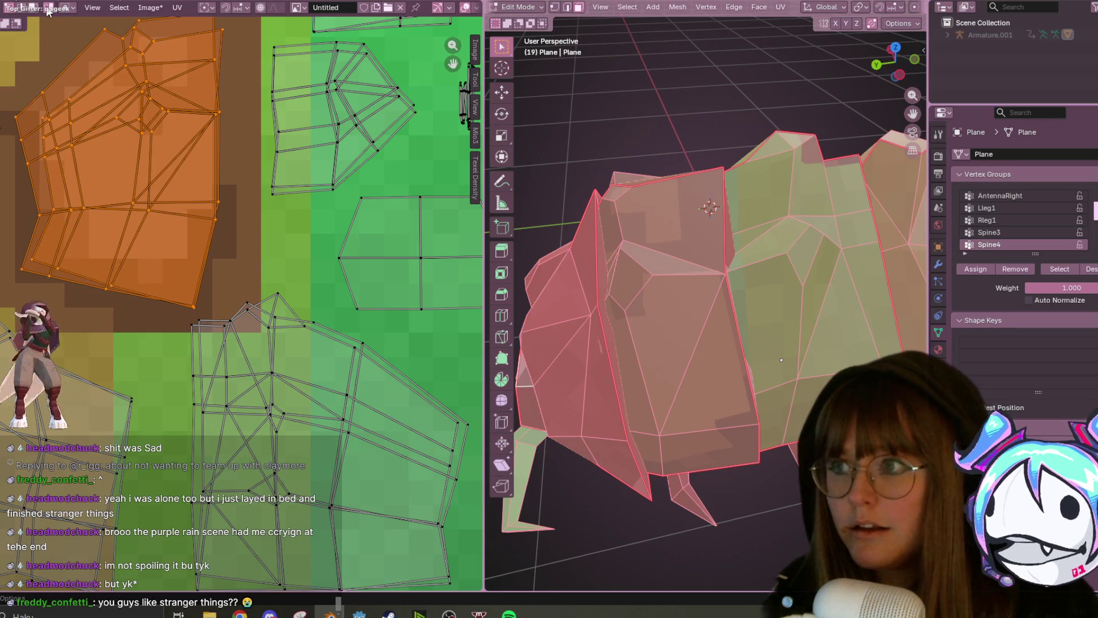
click(41, 267)
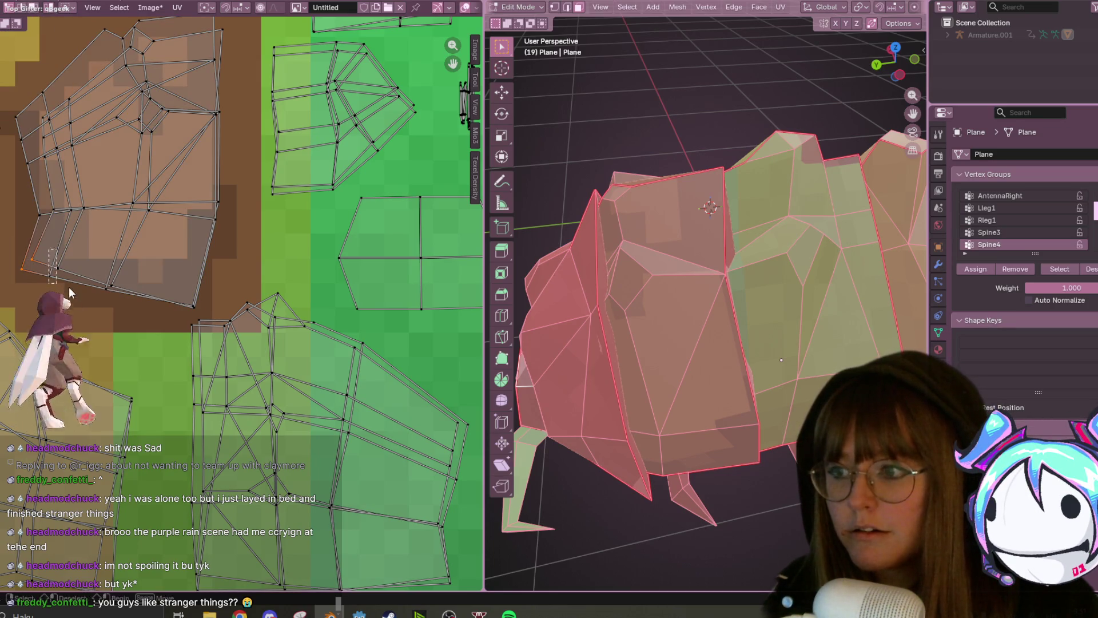
ctrl+click(189, 302)
drag(183, 295, 198, 315)
key(r)
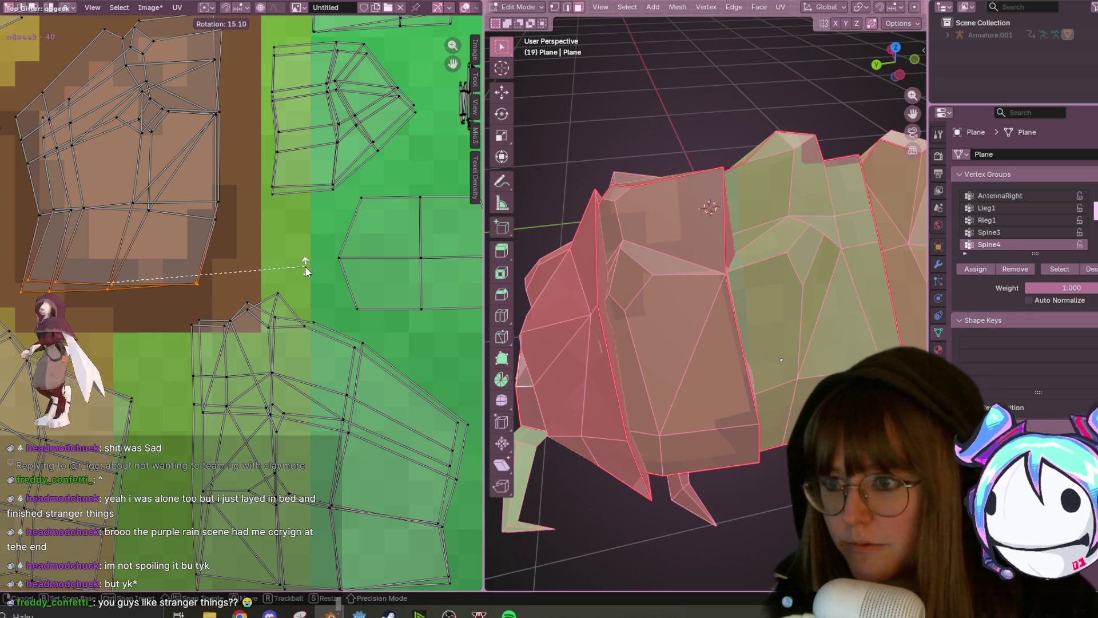
click(317, 274)
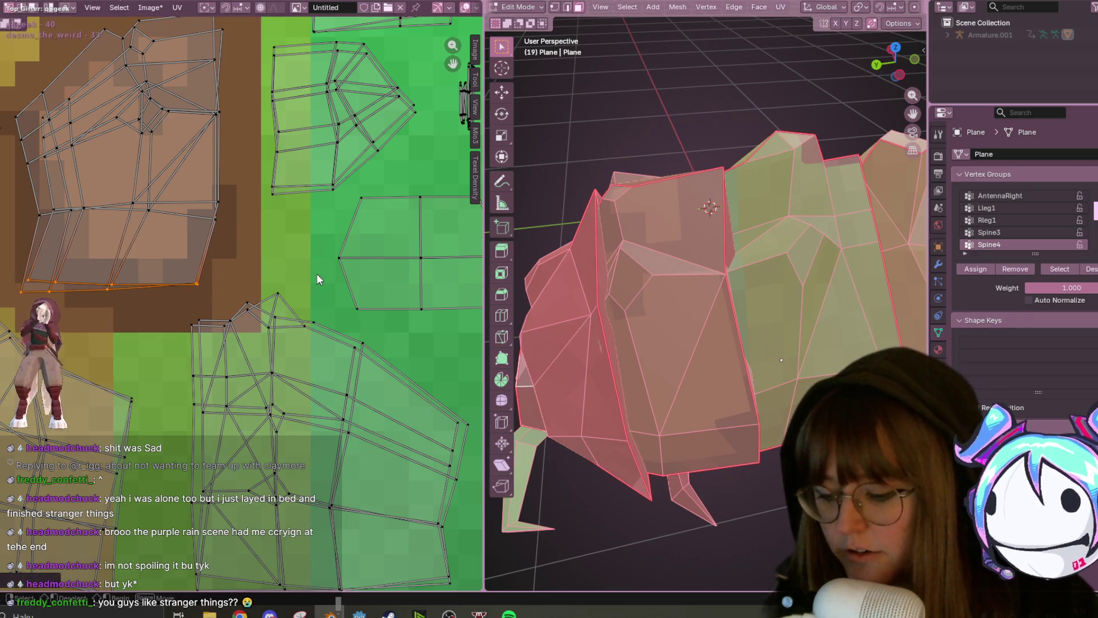
key(g)
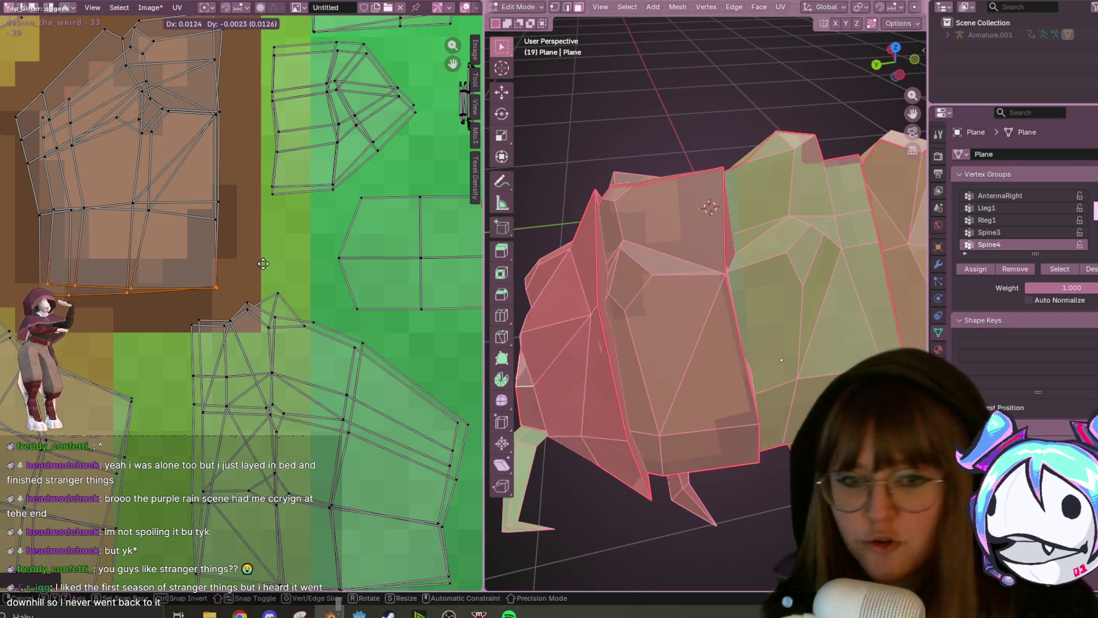
click(264, 264)
scroll(280, 273, down, 1)
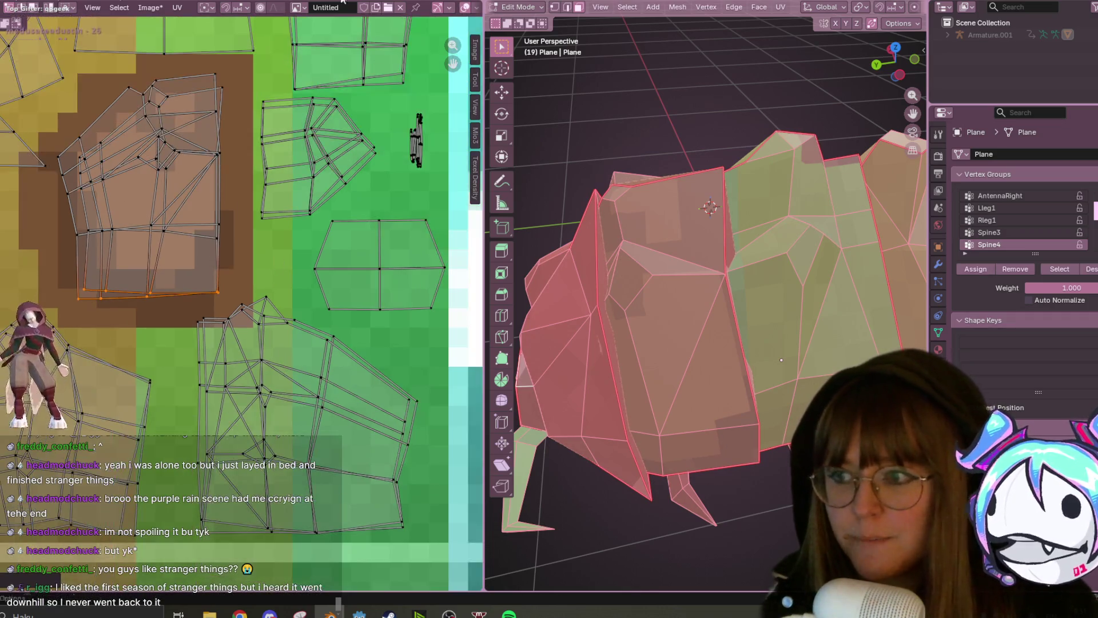
click(318, 1)
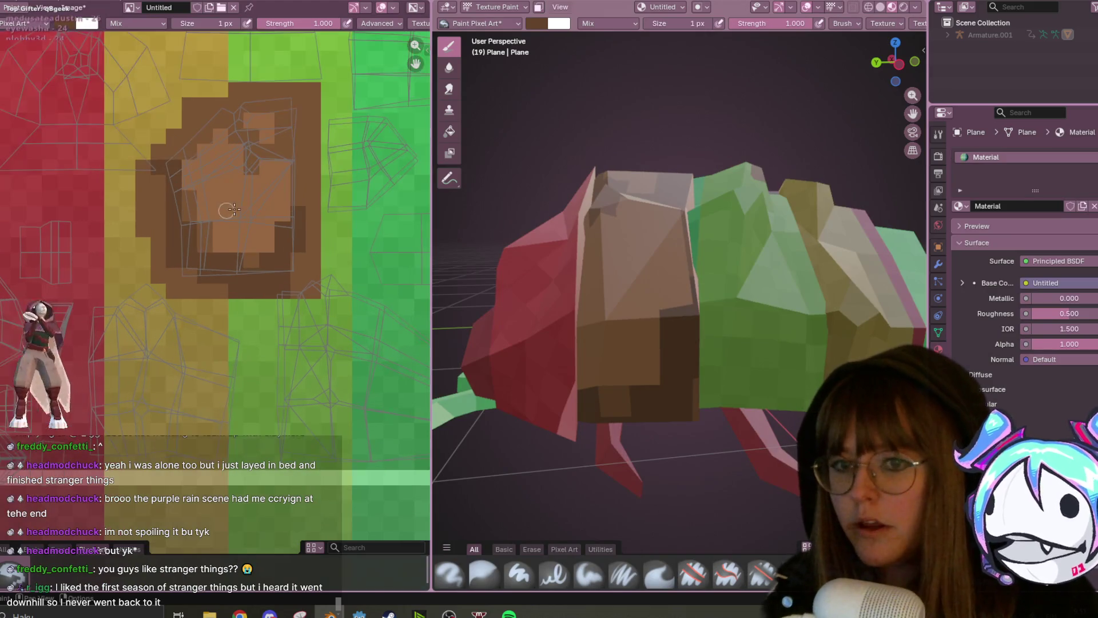
- Paint dark-brown lines and single pixels over the light shell patch
scroll(366, 212, up, 1)
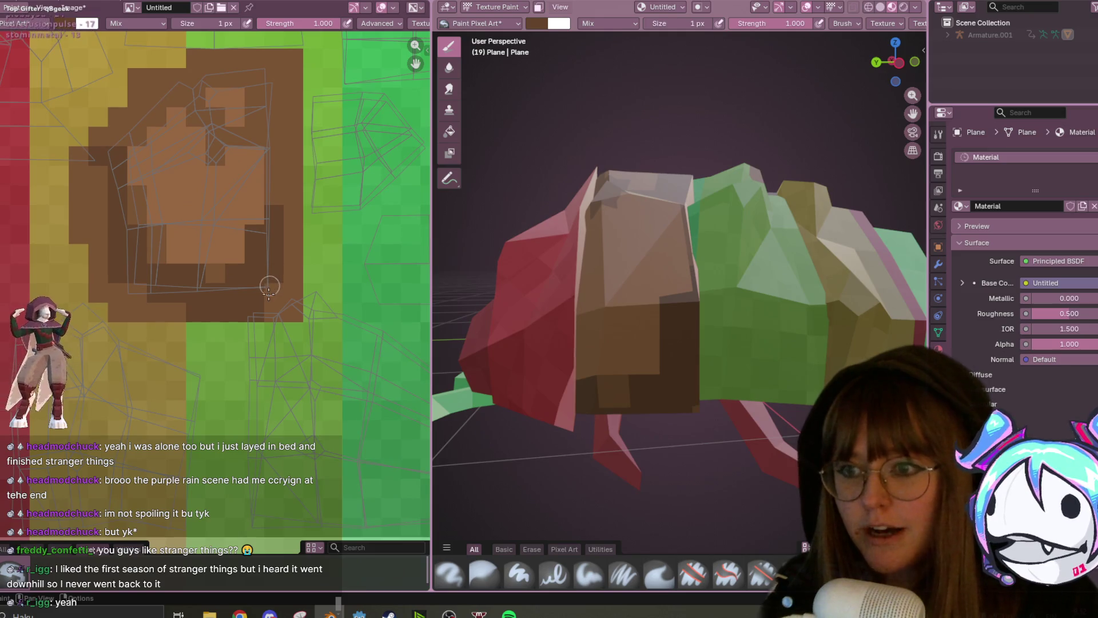
scroll(277, 256, up, 2)
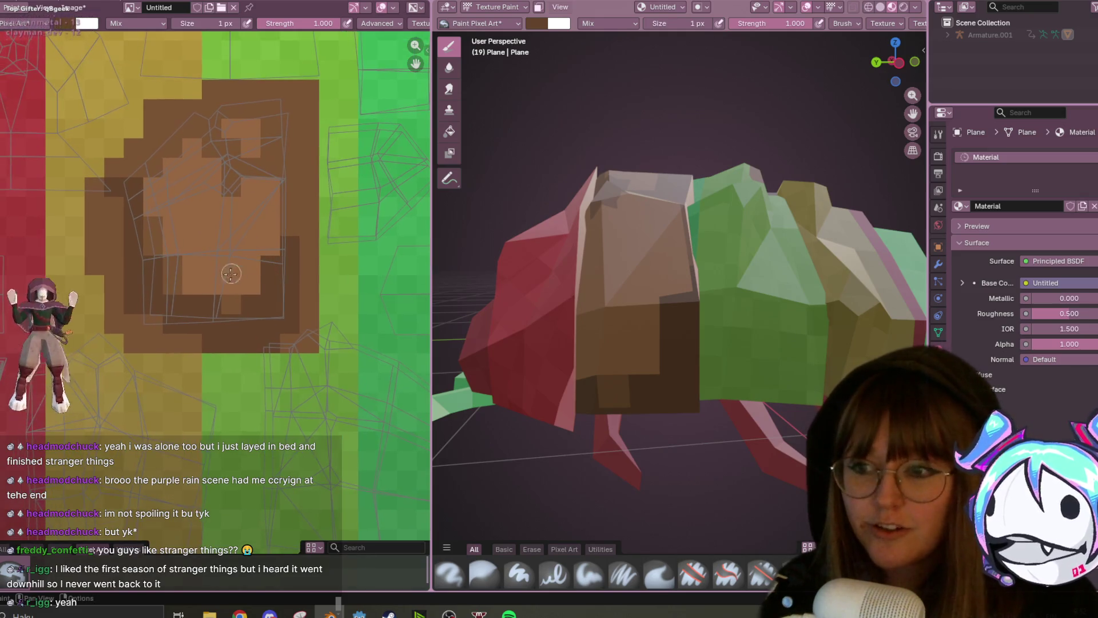
click(194, 284)
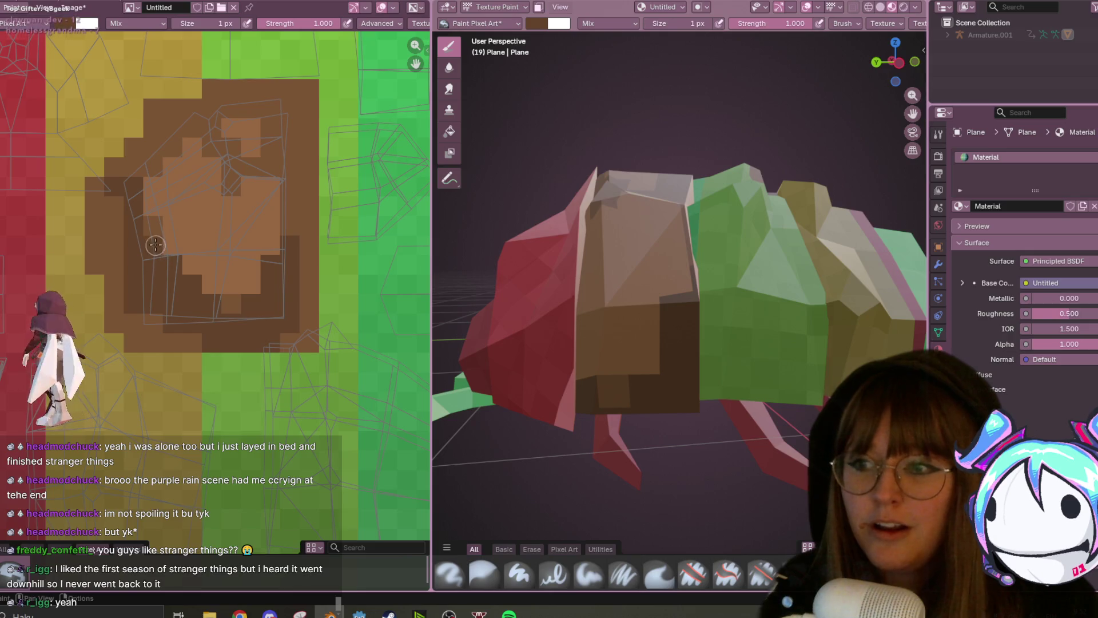
middle_drag(188, 243, 195, 268)
drag(178, 183, 179, 309)
drag(197, 183, 203, 240)
drag(157, 184, 158, 256)
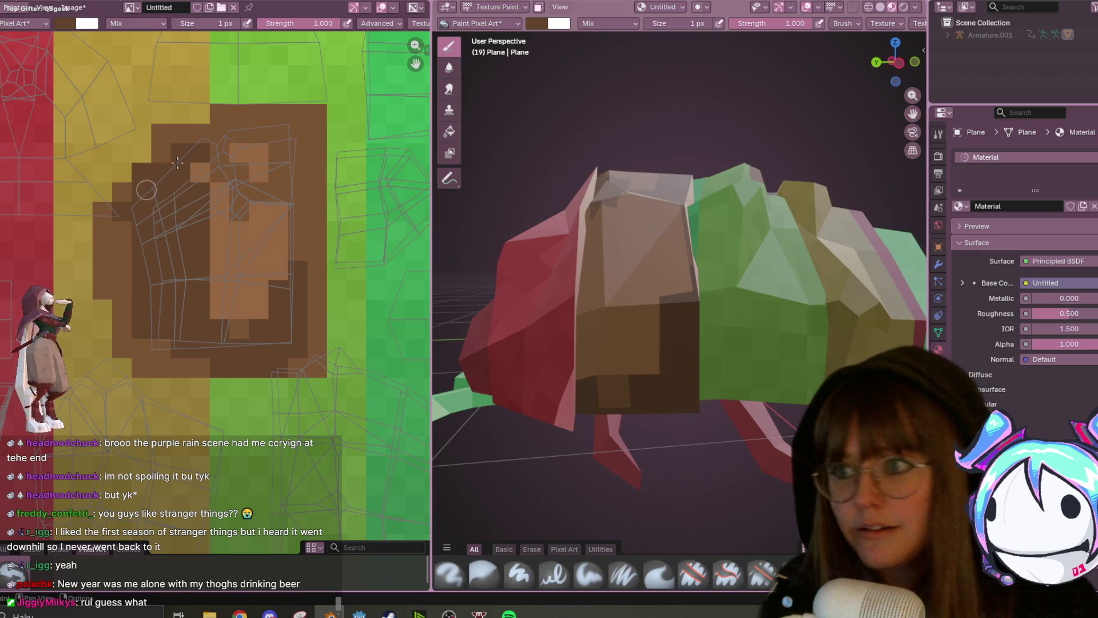
mouse_move(193, 162)
mouse_down()
mouse_move(216, 243)
mouse_move(210, 316)
mouse_up()
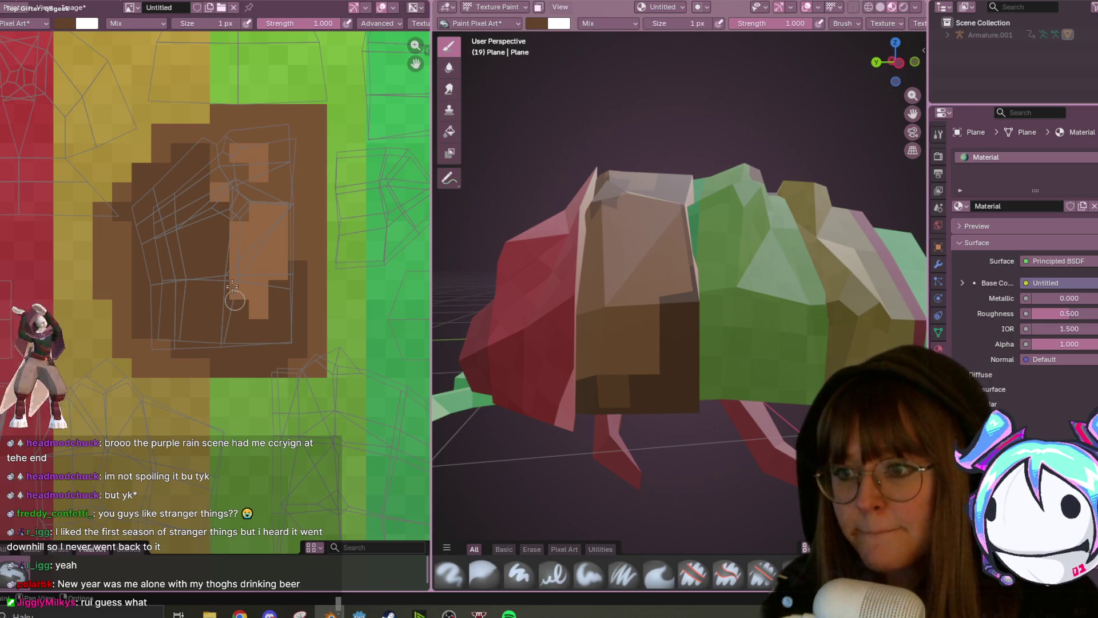
click(220, 192)
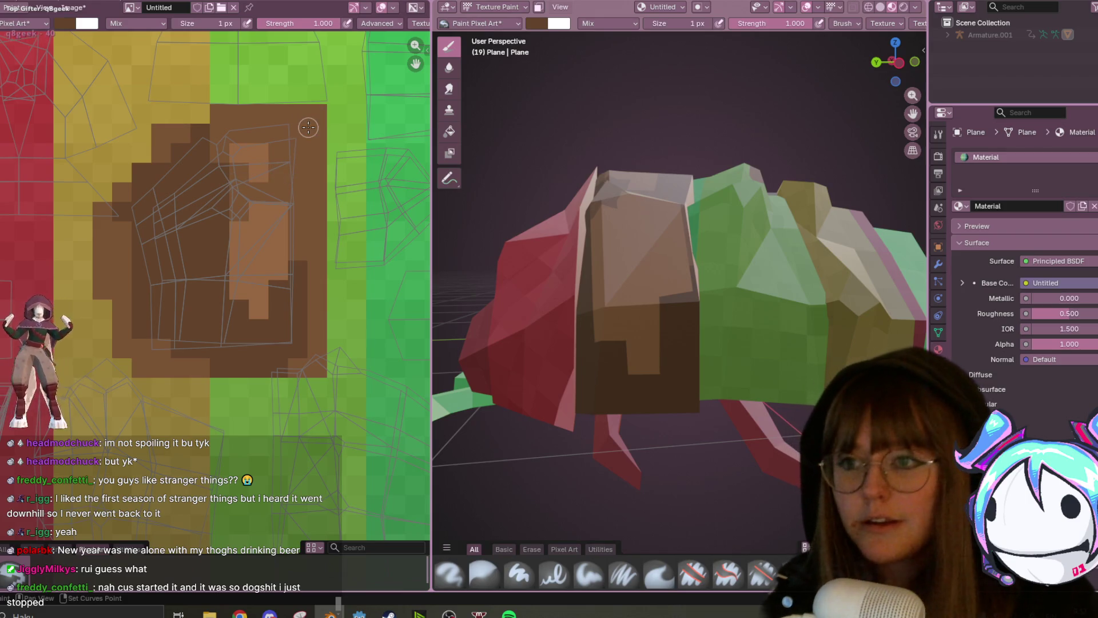
click(239, 159)
mouse_move(244, 231)
mouse_down()
mouse_move(240, 277)
mouse_move(256, 303)
mouse_move(290, 231)
mouse_up()
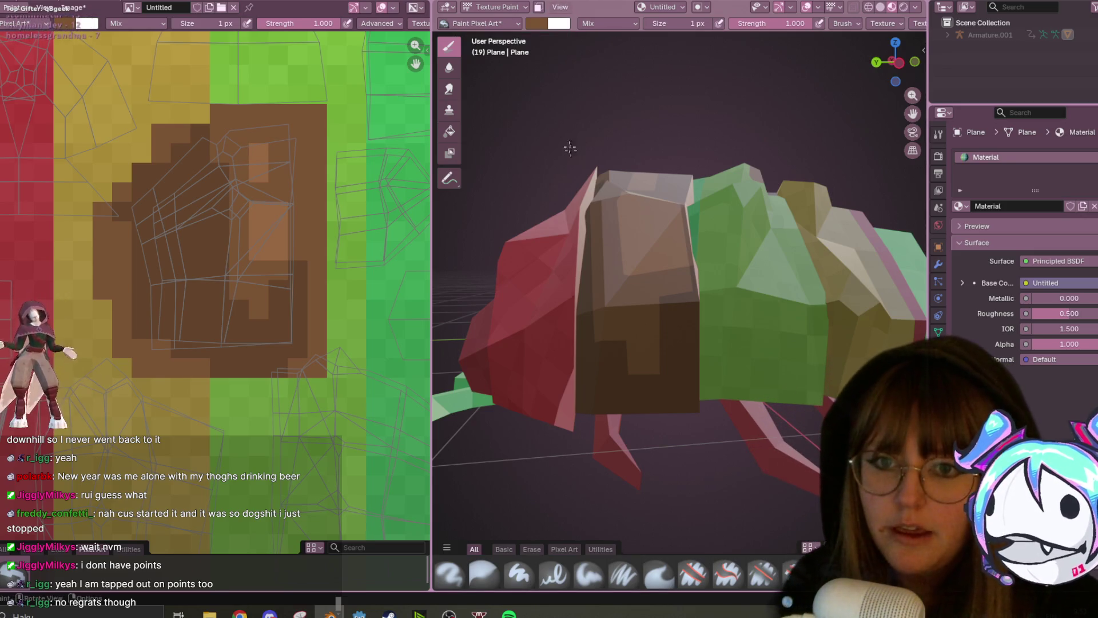
- Darken a couple of light-brown shell pixels while orbiting to check the top spikes
mouse_move(646, 297)
middle_down()
mouse_move(679, 316)
mouse_move(724, 318)
middle_up()
scroll(386, 201, up, 1)
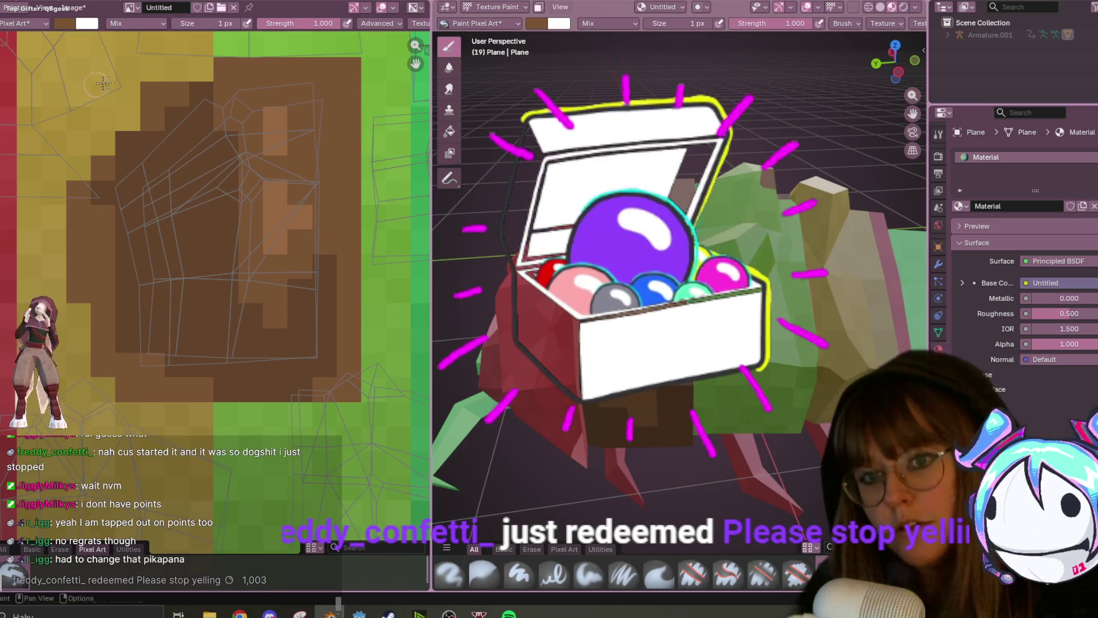
mouse_move(686, 286)
middle_down()
mouse_move(743, 263)
mouse_move(697, 283)
mouse_move(738, 295)
mouse_move(481, 256)
mouse_move(526, 189)
mouse_move(515, 240)
mouse_move(455, 314)
middle_up()
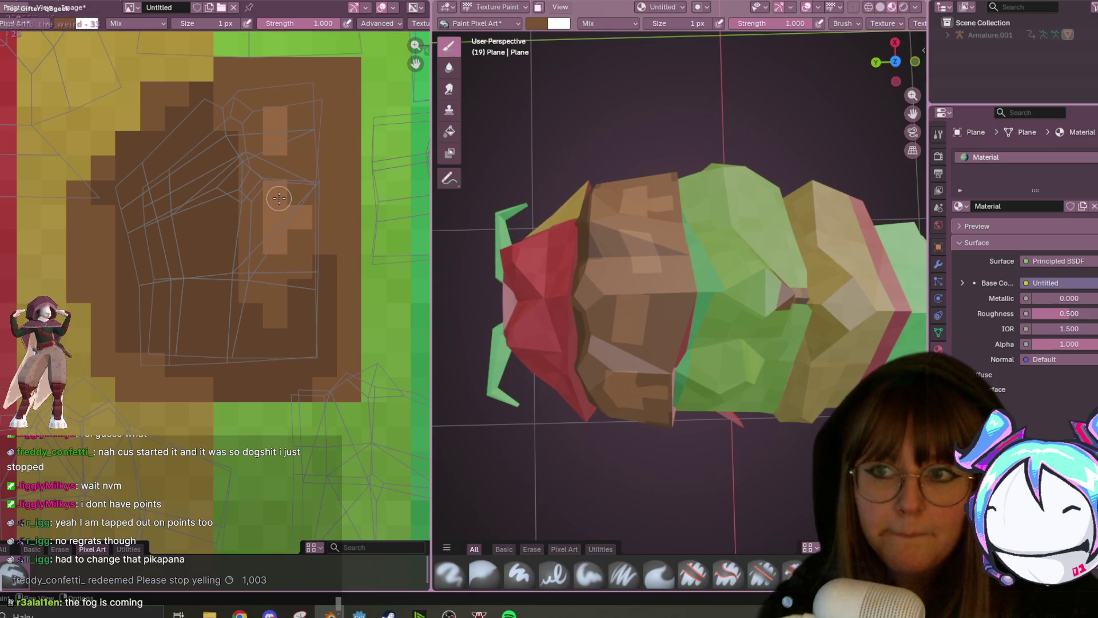
middle_drag(531, 237, 538, 250)
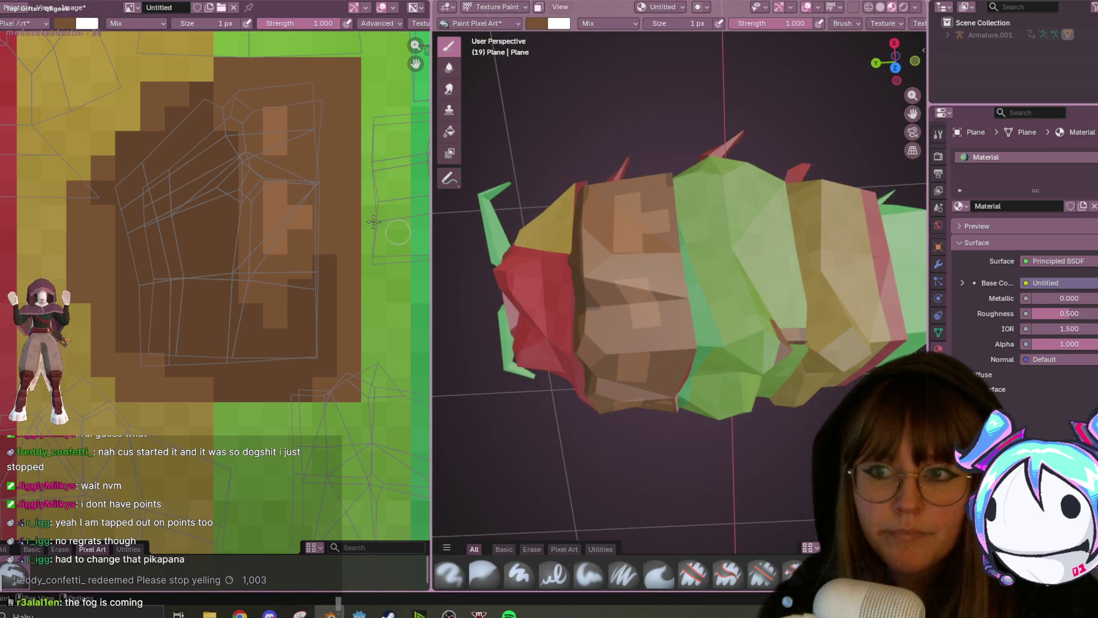
drag(283, 153, 276, 137)
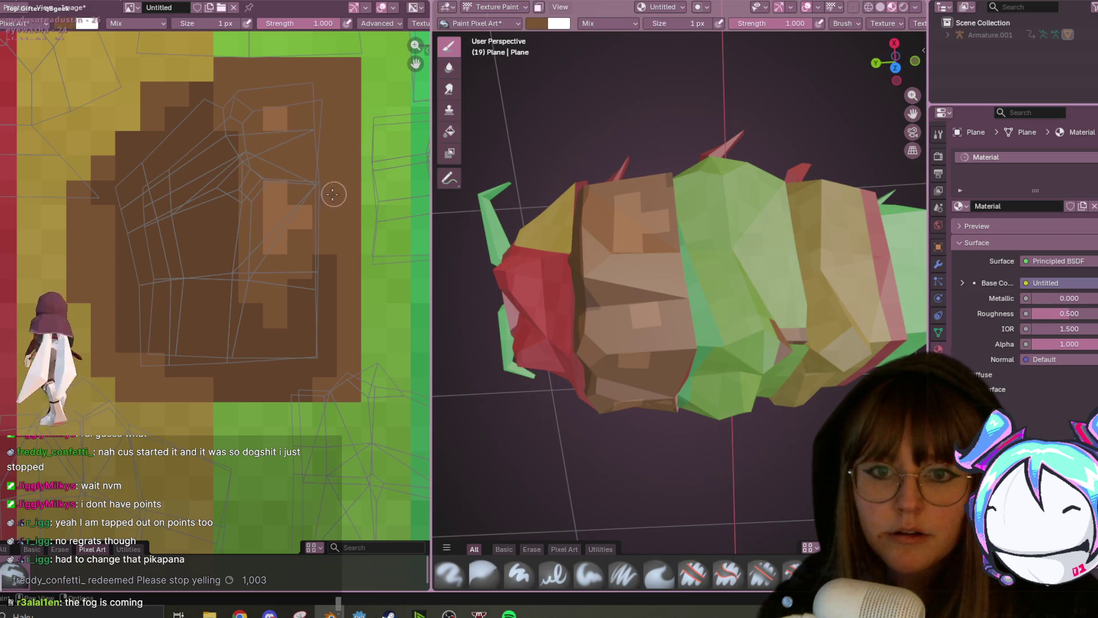
click(276, 118)
middle_drag(577, 221, 563, 269)
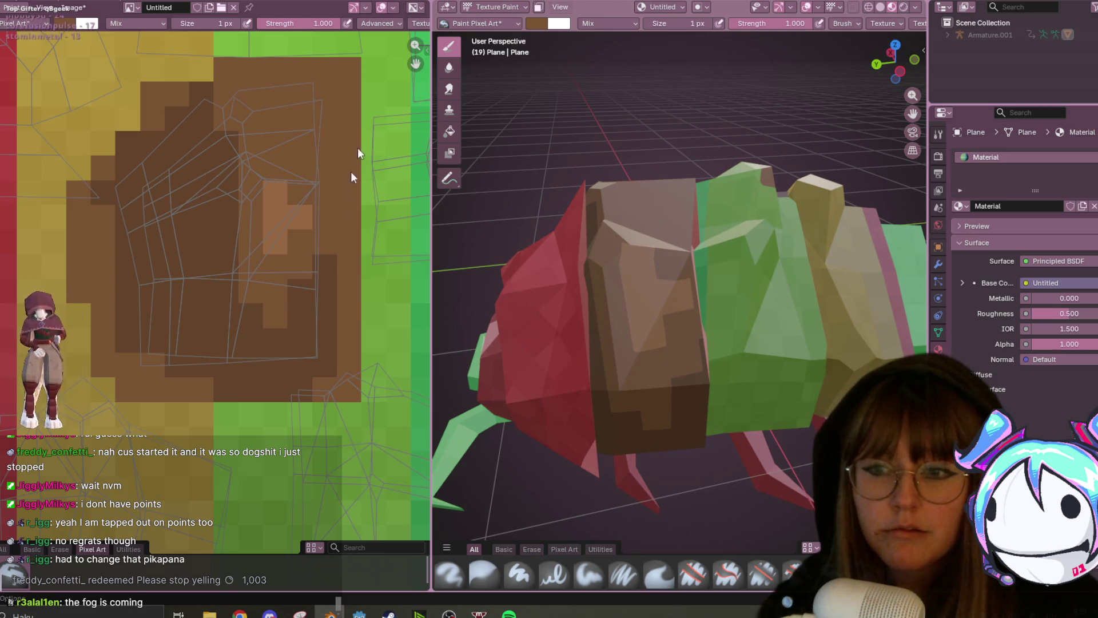
- Make the material fully matte with Principled BSDF roughness 1.000
key(ctrl+Page_Down)
drag(515, 448, 549, 449)
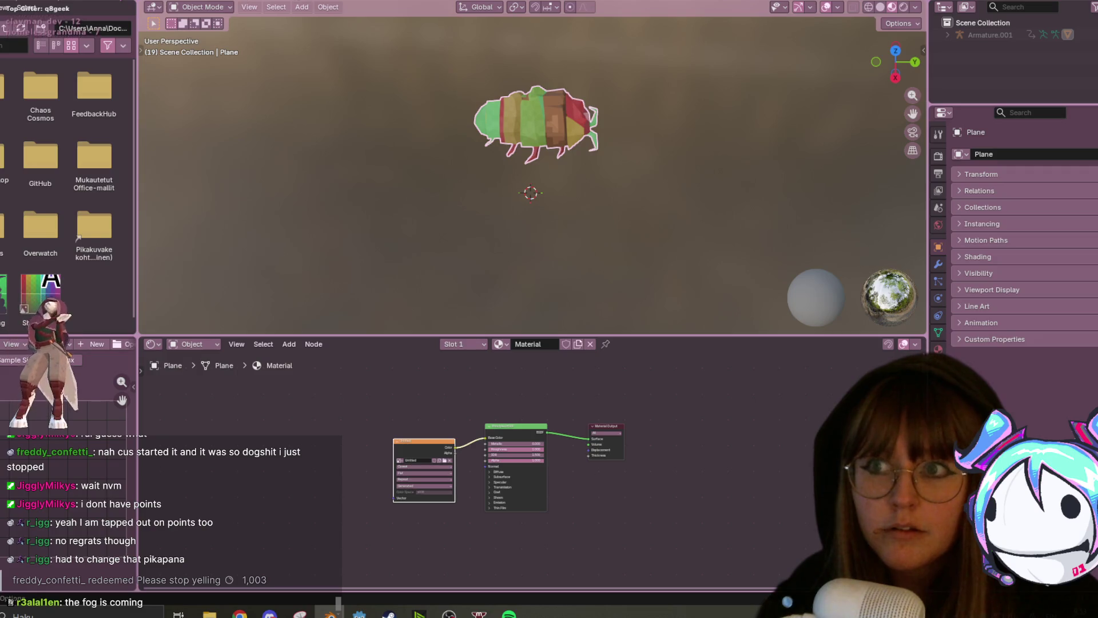
key(ctrl+Page_Up)
- Darken a few more light shell pixels, then sample a brown and lighten it slightly
middle_drag(627, 182, 594, 189)
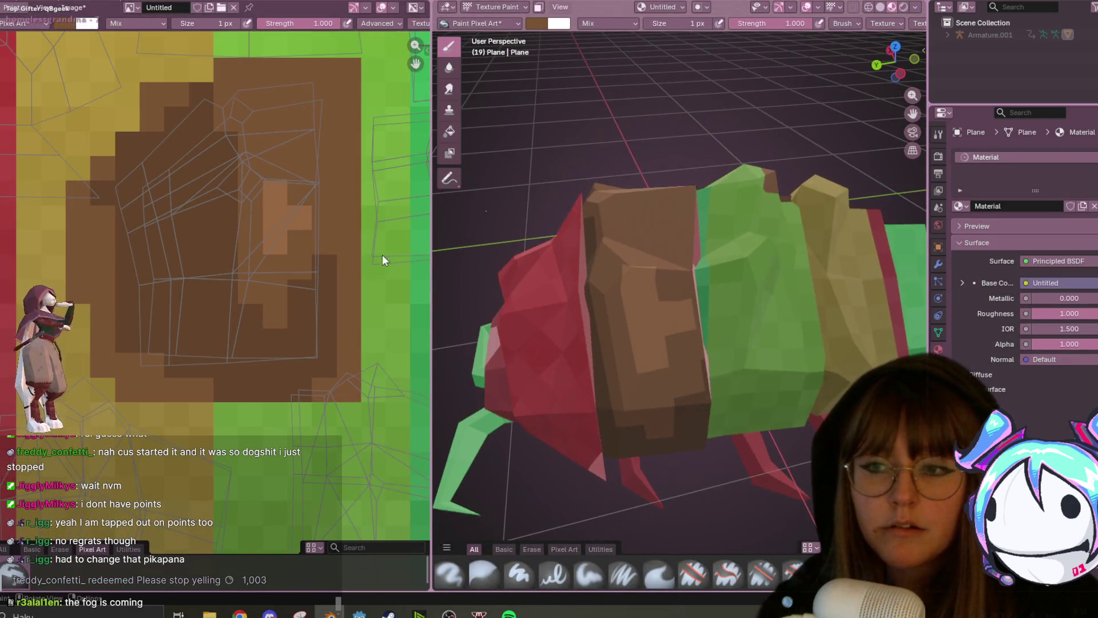
click(276, 192)
click(271, 207)
mouse_move(577, 275)
middle_down()
mouse_move(562, 321)
mouse_move(543, 303)
middle_up()
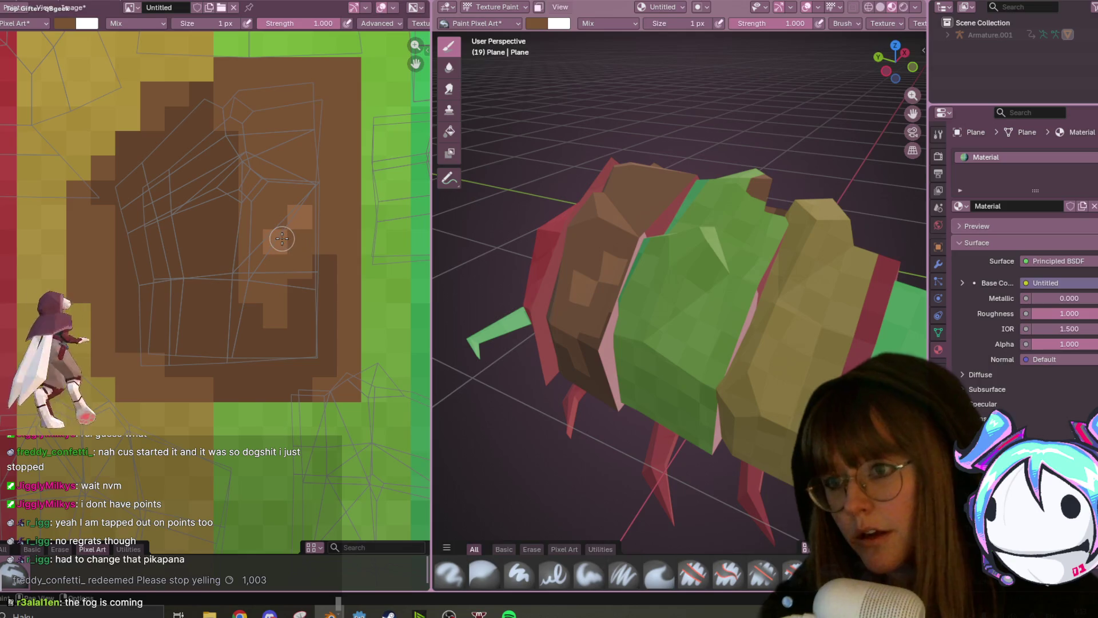
key(s)
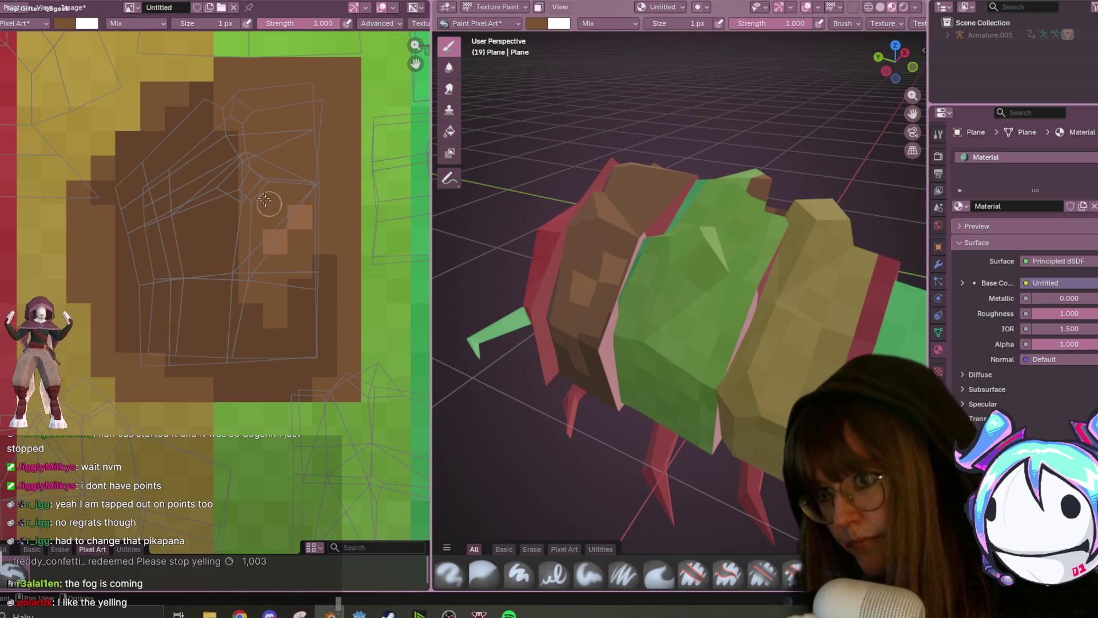
click(65, 22)
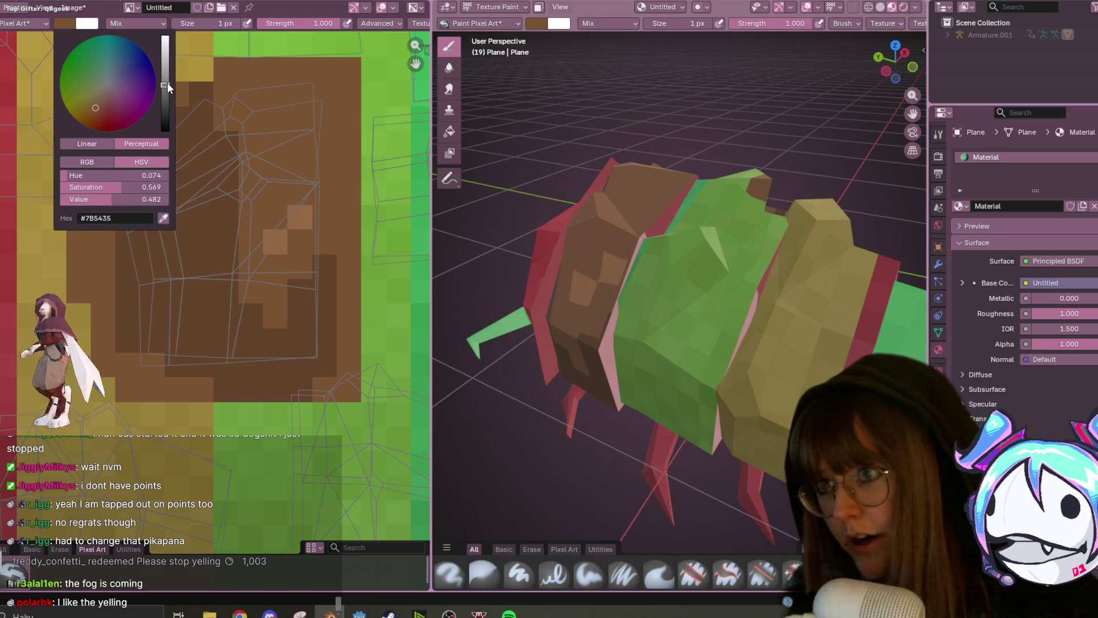
drag(164, 84, 165, 82)
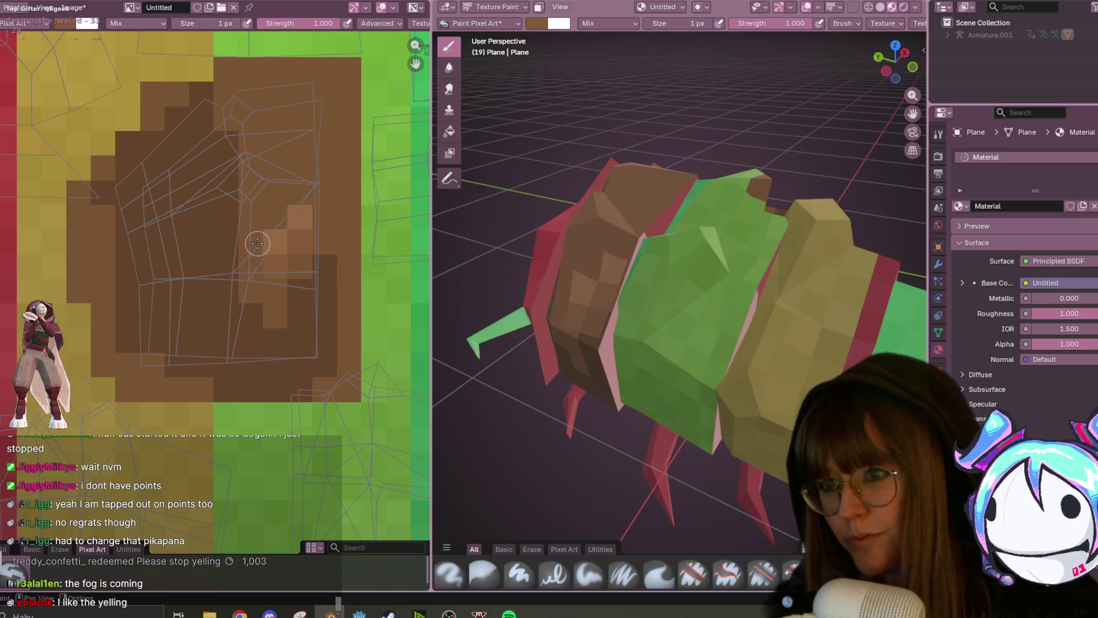
- Orbit and pan to inspect the shell and red head, then return to UV Editing
mouse_move(629, 264)
middle_down()
mouse_move(660, 261)
mouse_move(649, 272)
middle_up()
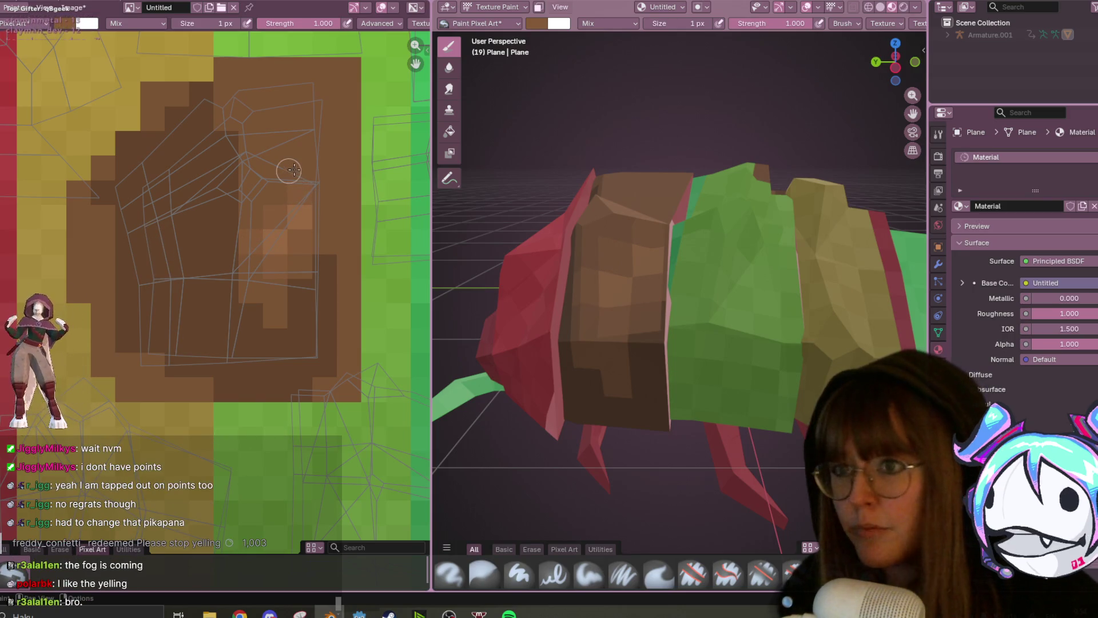
mouse_move(599, 171)
middle_down()
mouse_move(724, 358)
mouse_move(434, 204)
middle_up()
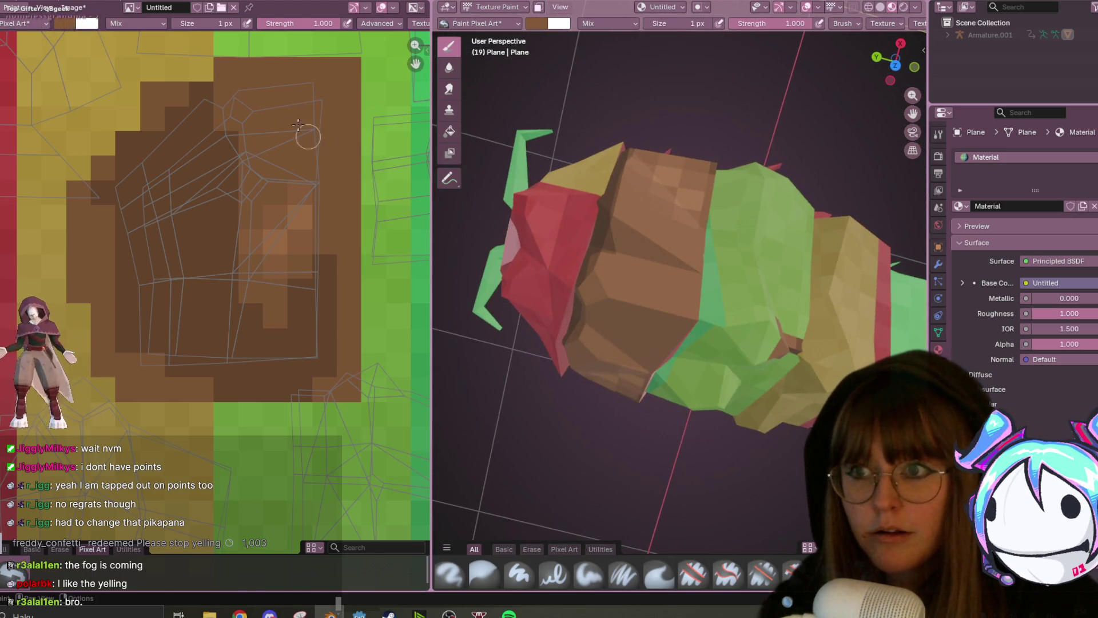
middle_drag(578, 171, 629, 217)
mouse_move(221, 238)
middle_down()
mouse_move(167, 217)
mouse_move(194, 265)
mouse_move(183, 272)
middle_up()
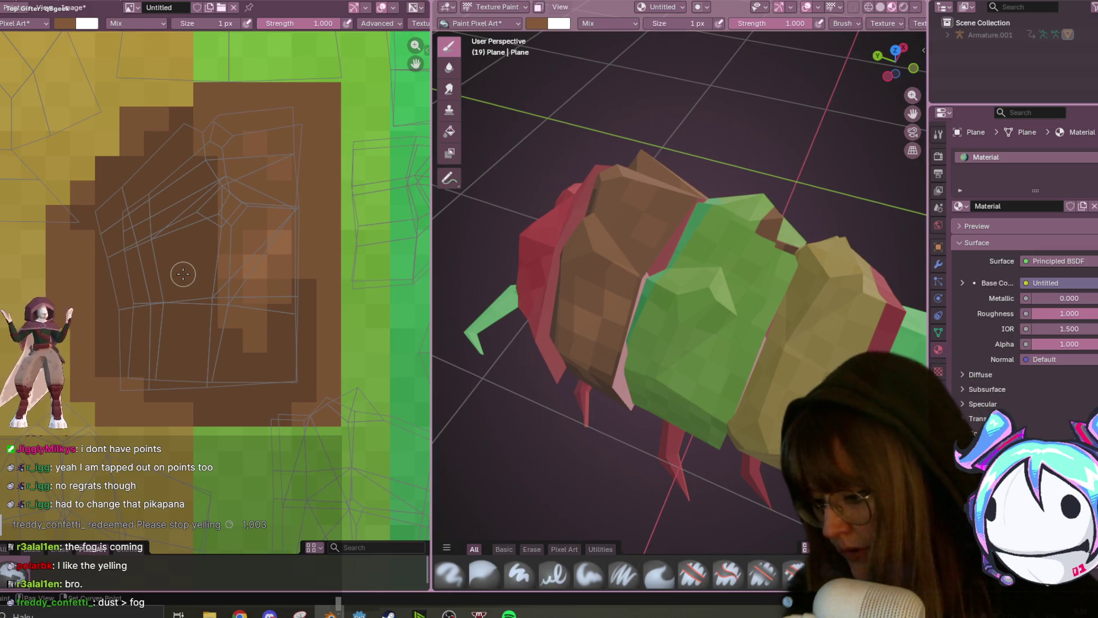
scroll(183, 274, down, 3)
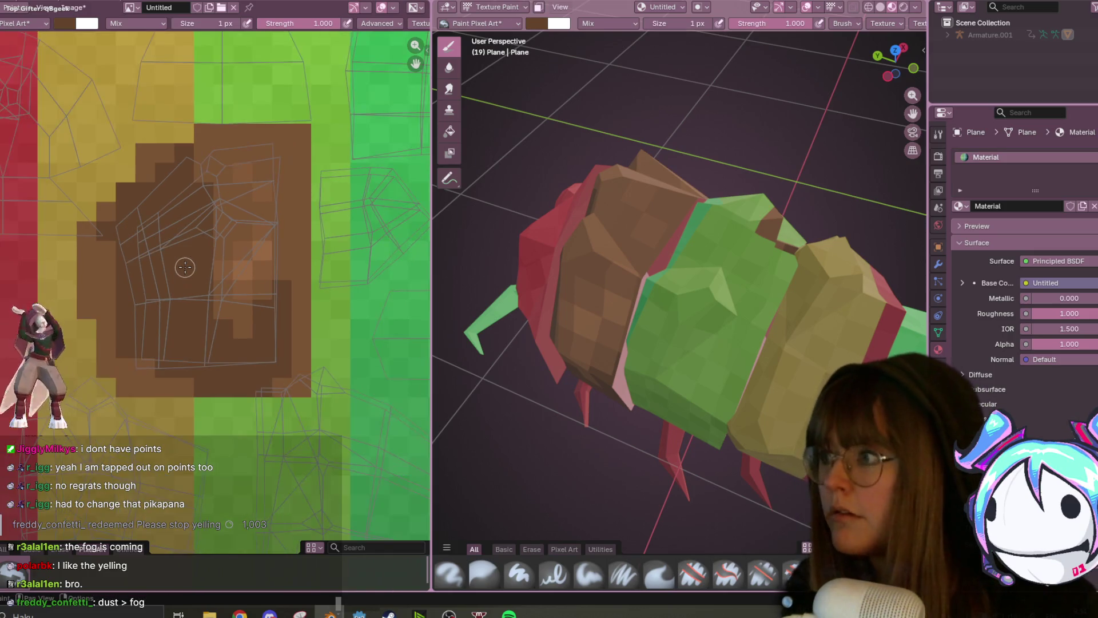
mouse_move(298, 296)
middle_down()
mouse_move(203, 240)
mouse_move(240, 257)
middle_up()
mouse_move(658, 332)
middle_down()
mouse_move(681, 343)
mouse_move(571, 321)
middle_up()
middle_drag(157, 265, 225, 320)
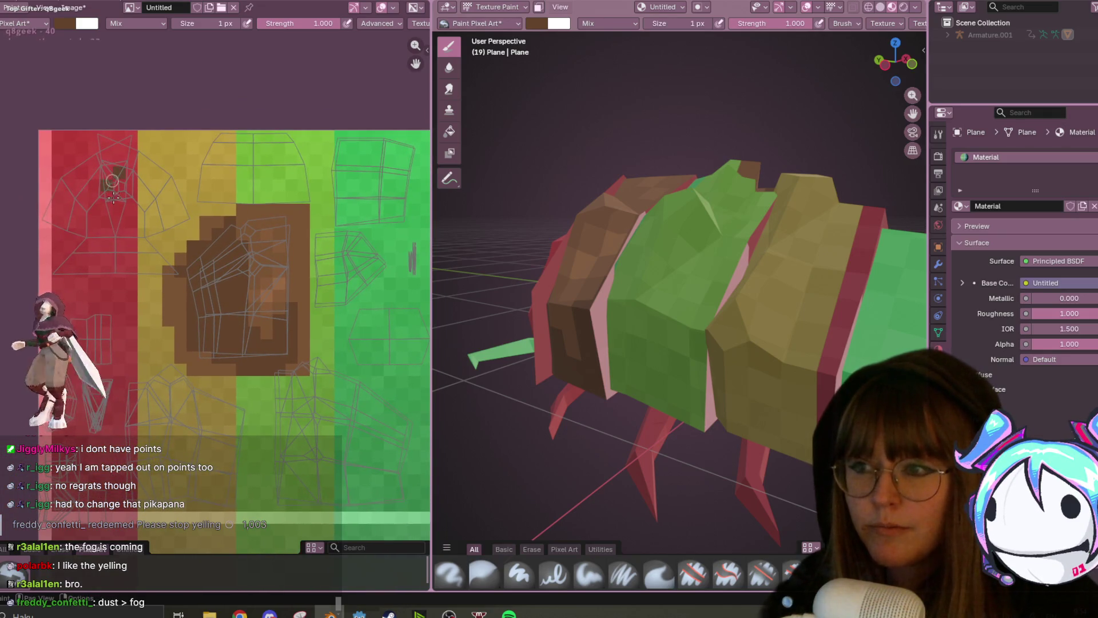
mouse_move(629, 343)
middle_down()
mouse_move(709, 366)
mouse_move(741, 358)
mouse_move(730, 293)
mouse_move(658, 320)
mouse_move(473, 268)
middle_up()
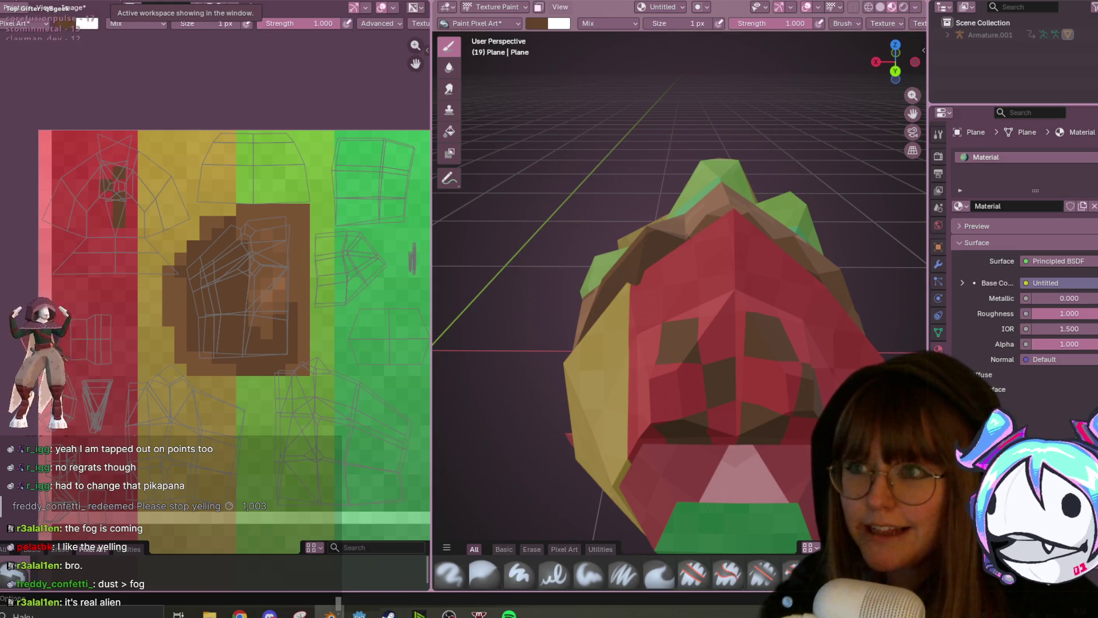
key(ctrl+Page_Up)
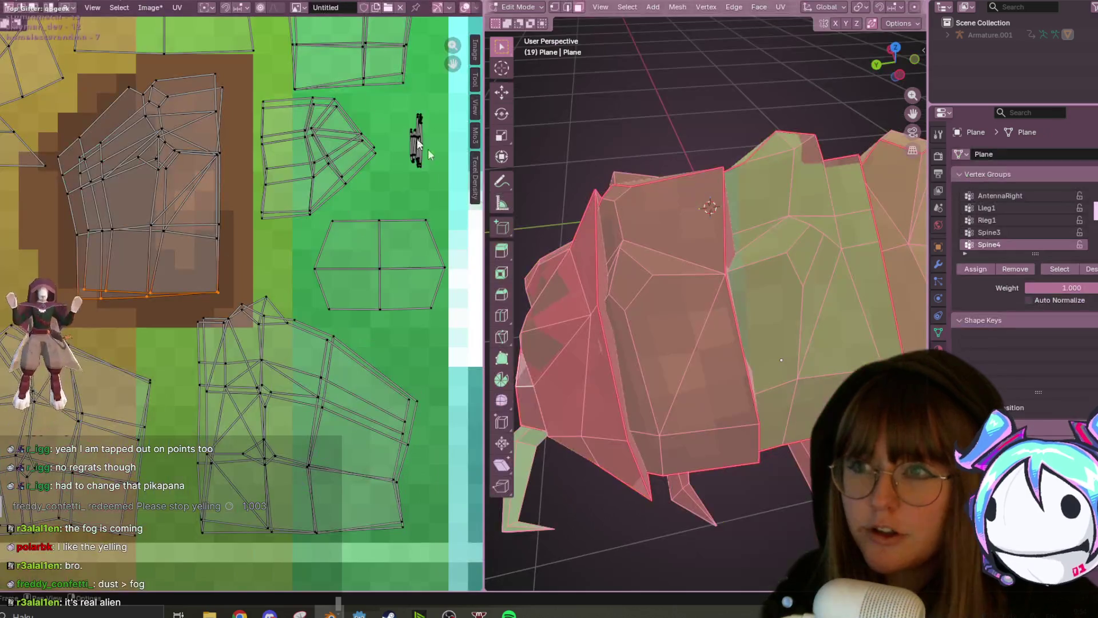
scroll(707, 297, down, 5)
scroll(706, 297, up, 8)
scroll(707, 297, up, 3)
mouse_move(679, 294)
middle_down()
mouse_move(600, 358)
mouse_move(595, 317)
mouse_move(637, 305)
middle_up()
scroll(595, 316, down, 8)
scroll(637, 306, up, 2)
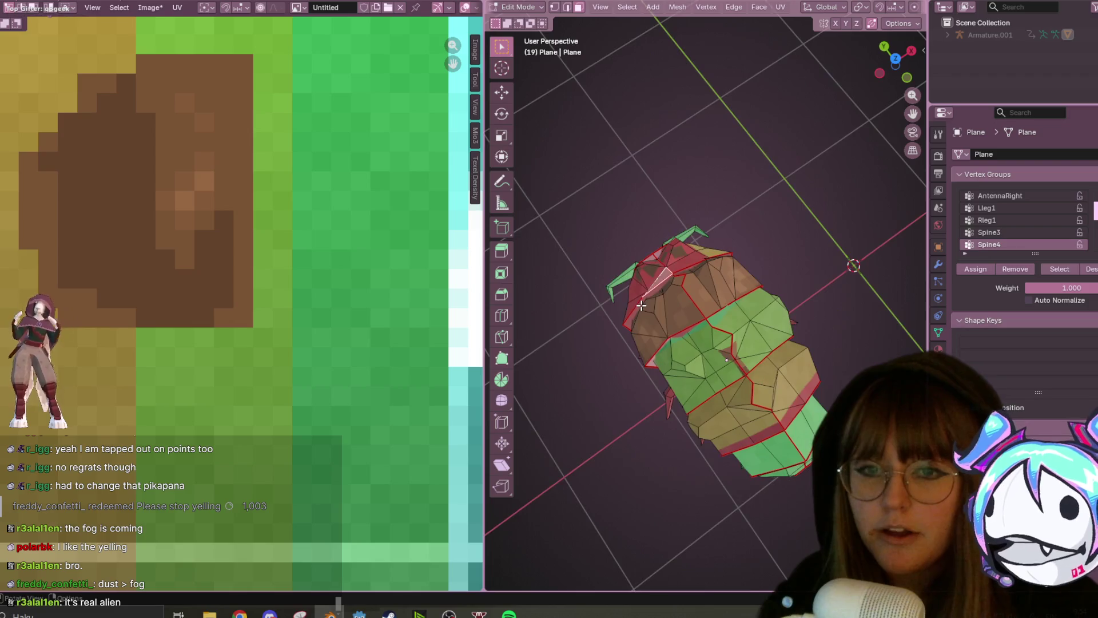
scroll(632, 292, up, 2)
scroll(629, 283, up, 4)
mouse_move(660, 243)
middle_down()
mouse_move(669, 216)
mouse_move(809, 307)
mouse_move(736, 338)
mouse_move(808, 181)
mouse_move(826, 191)
mouse_move(674, 231)
middle_up()
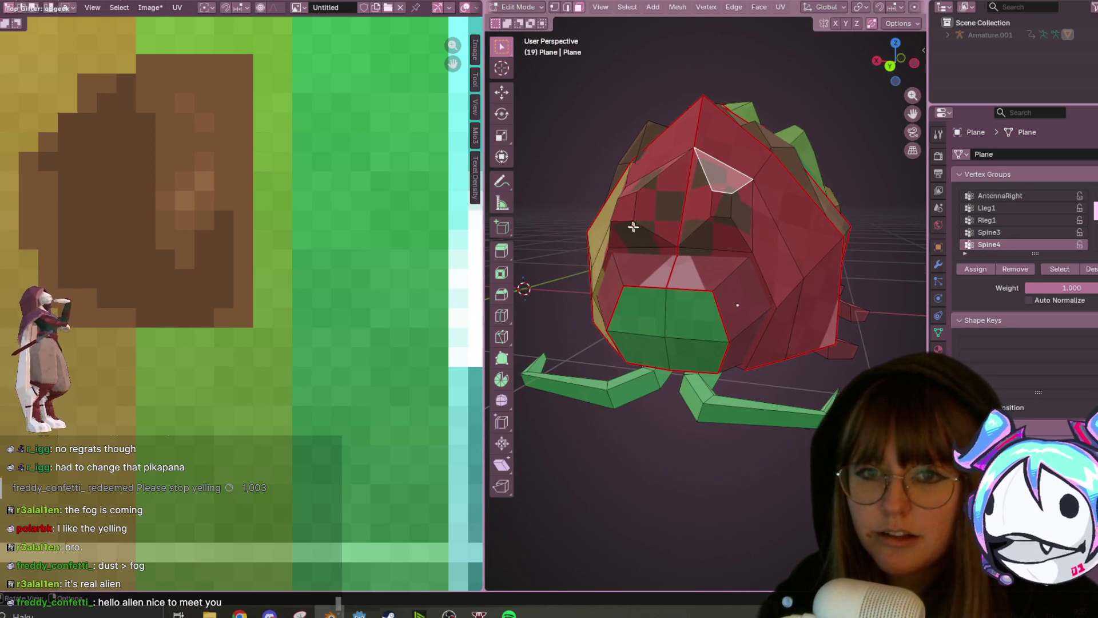
key(l)
middle_drag(729, 241, 735, 179)
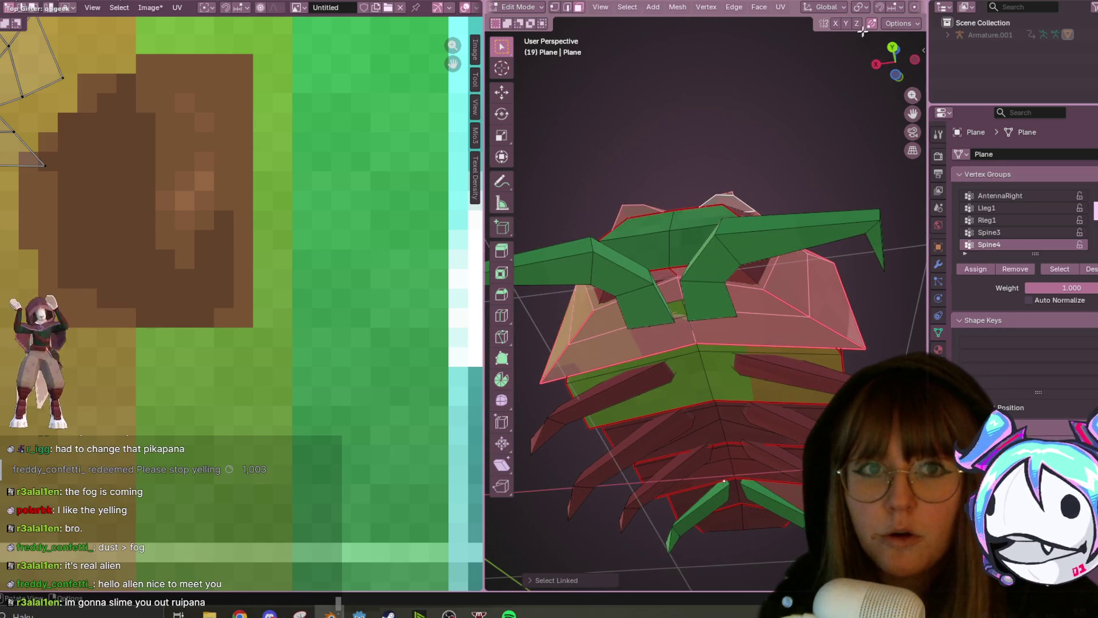
click(567, 7)
mouse_move(686, 246)
middle_down()
mouse_move(685, 297)
mouse_move(696, 255)
mouse_move(685, 253)
mouse_move(708, 275)
mouse_move(691, 316)
middle_up()
click(677, 267)
click(687, 327)
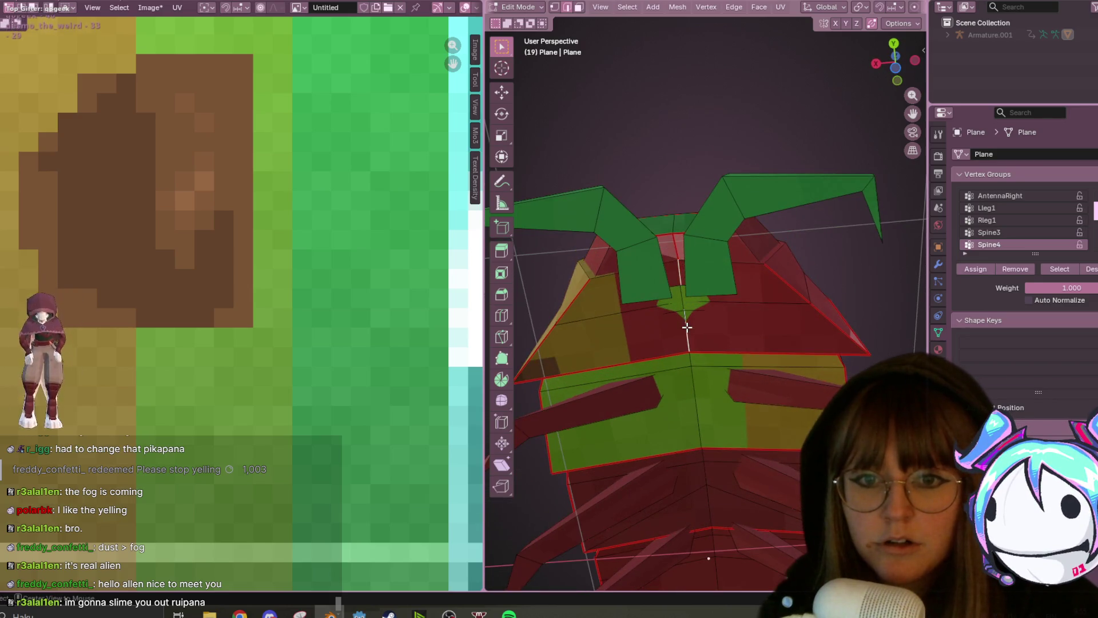
click(715, 215)
mouse_move(715, 216)
middle_down()
mouse_move(772, 252)
mouse_move(782, 291)
mouse_move(838, 177)
mouse_move(691, 246)
middle_up()
click(676, 240)
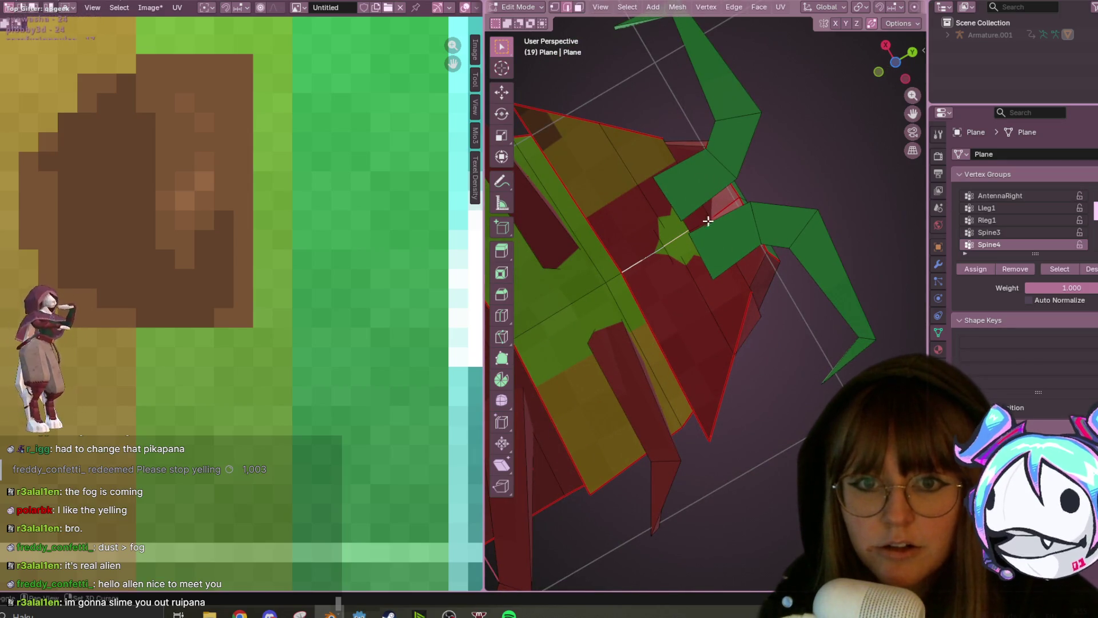
mouse_move(709, 218)
middle_down()
mouse_move(673, 342)
mouse_move(688, 221)
middle_up()
scroll(691, 223, up, 5)
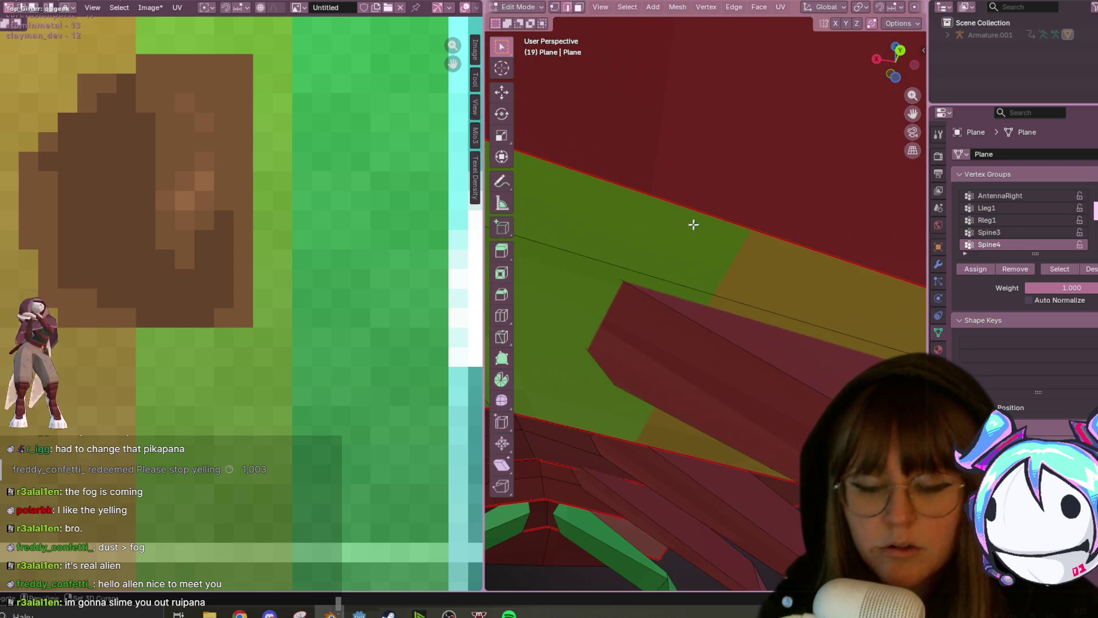
scroll(652, 220, down, 8)
mouse_move(663, 216)
middle_down()
mouse_move(656, 276)
mouse_move(664, 246)
middle_up()
scroll(664, 246, up, 3)
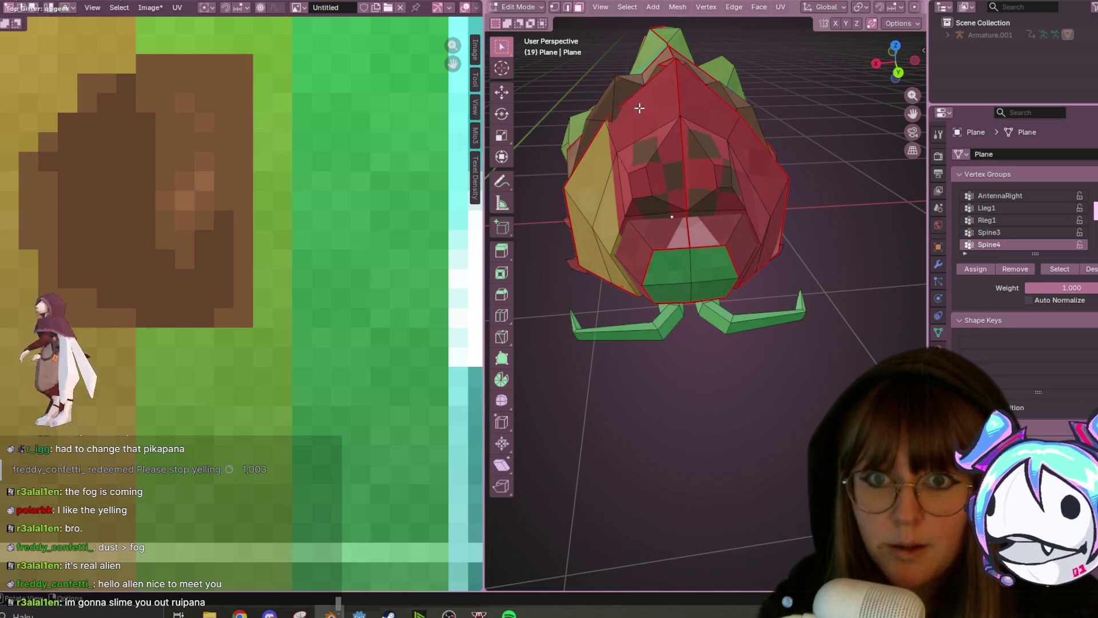
- Select the head's left and right face islands, unwrap them angle-based, and select all the new UVs
key(l)
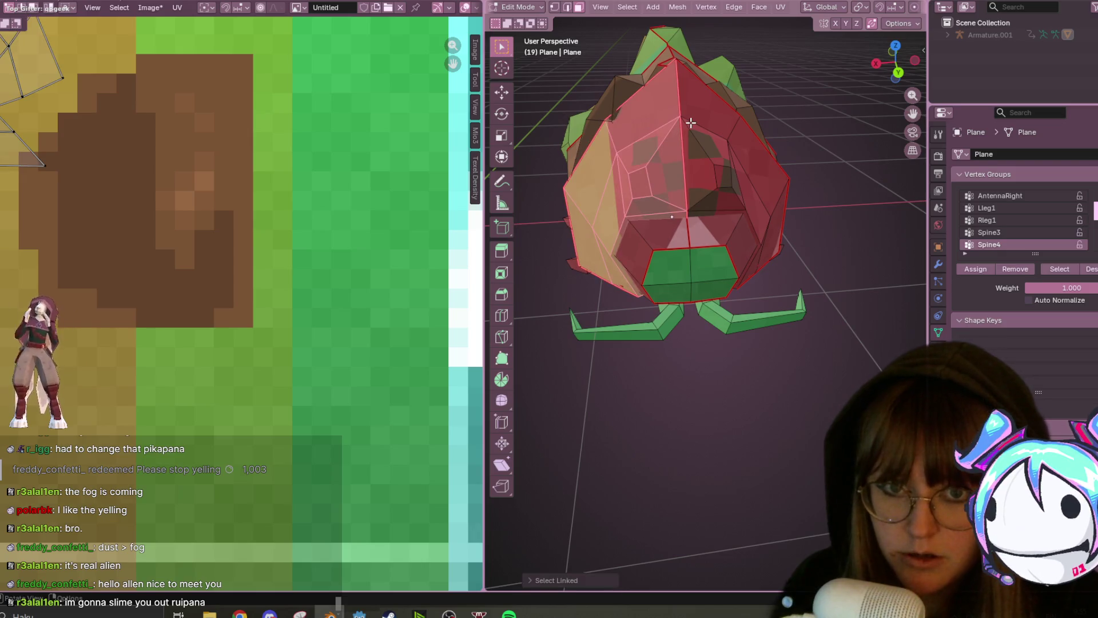
key(l)
key(u)
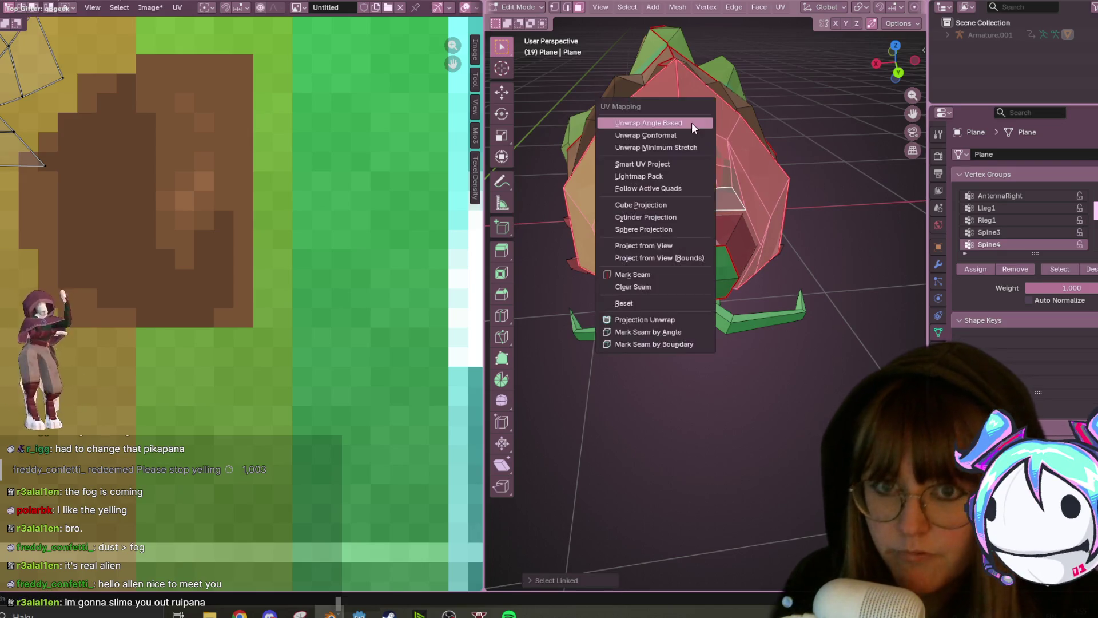
click(692, 123)
scroll(302, 311, down, 2)
scroll(301, 312, down, 2)
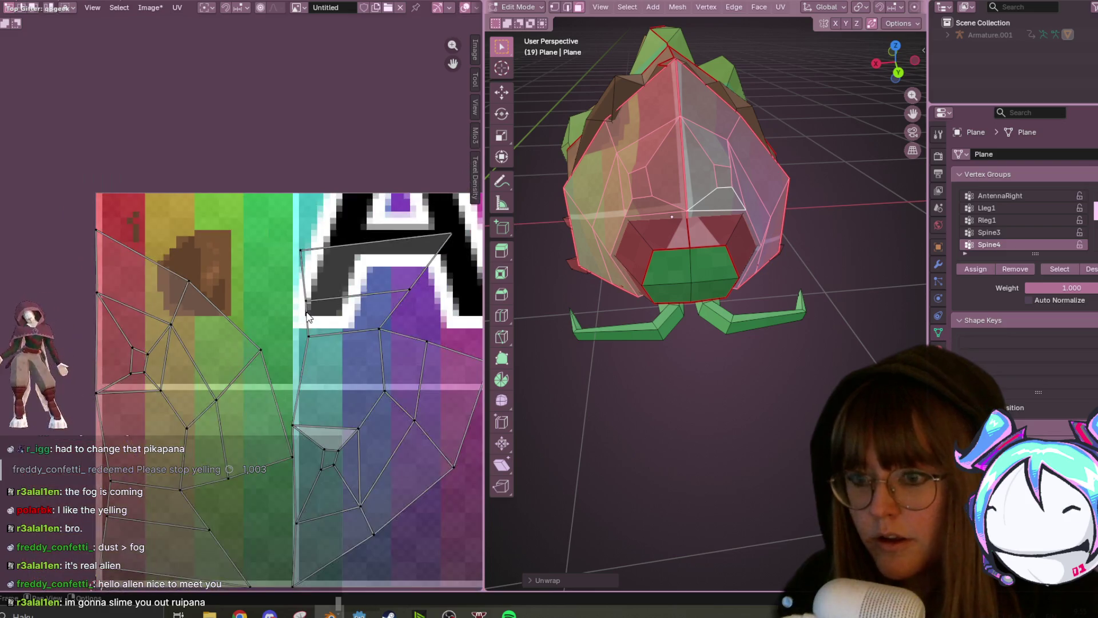
key(a)
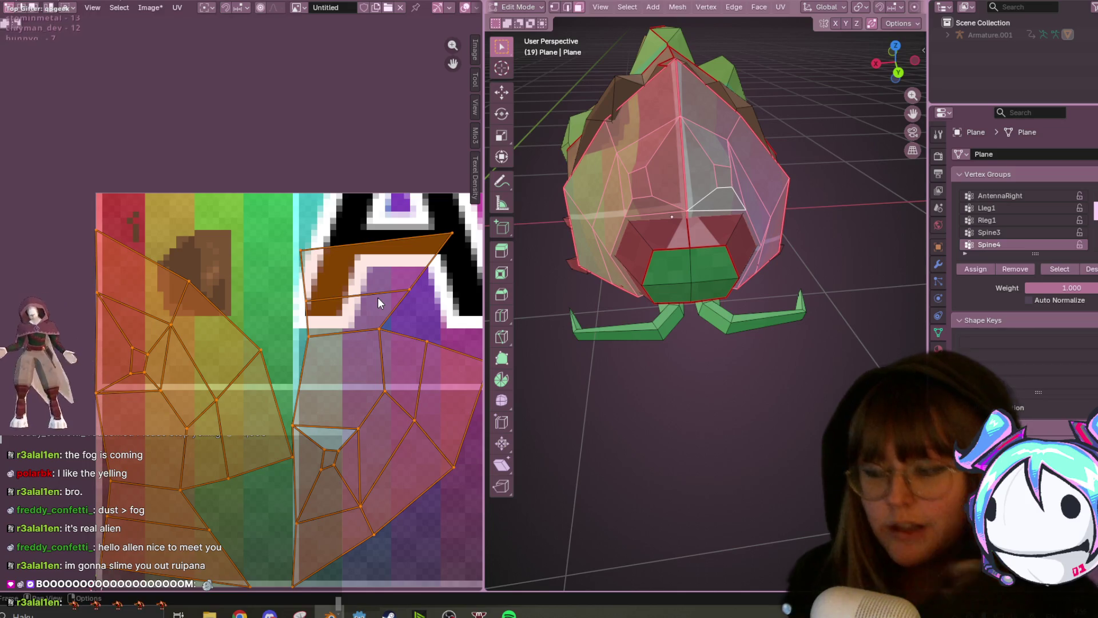
- Scale the head UV islands to a texel density of 0.2 and deselect them
click(476, 182)
click(412, 319)
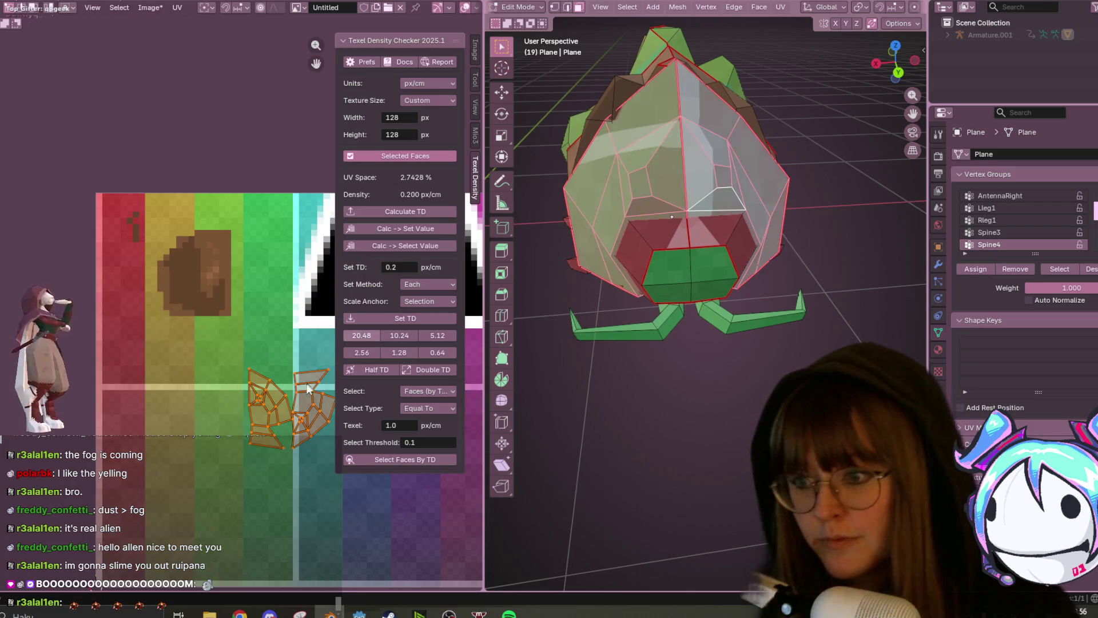
click(267, 408)
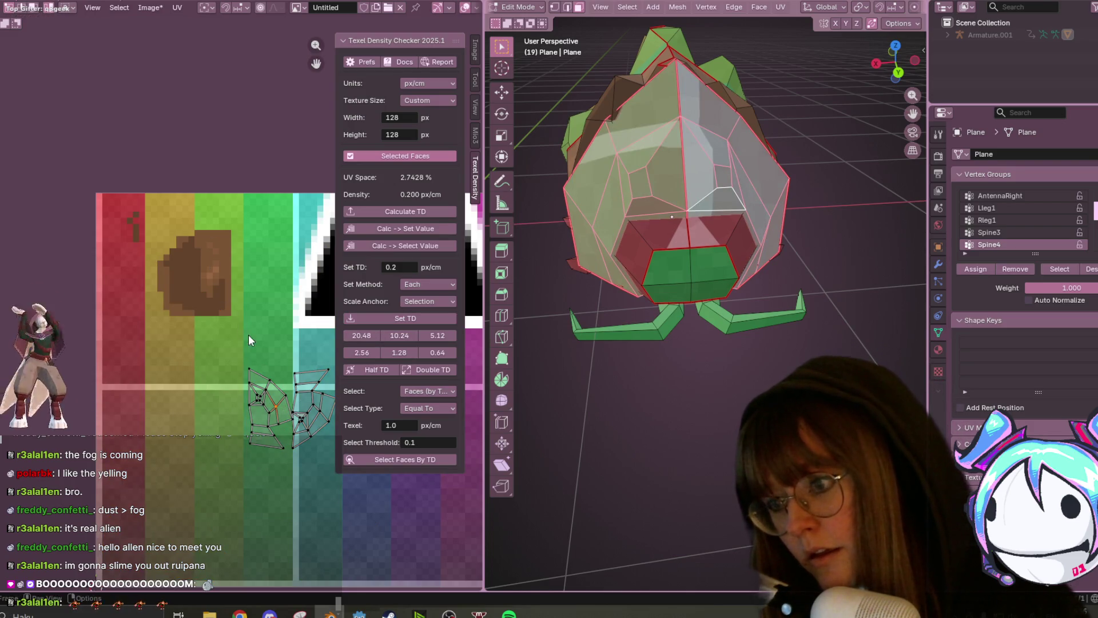
- Move one head UV island to the texture's top-left corner
key(a)
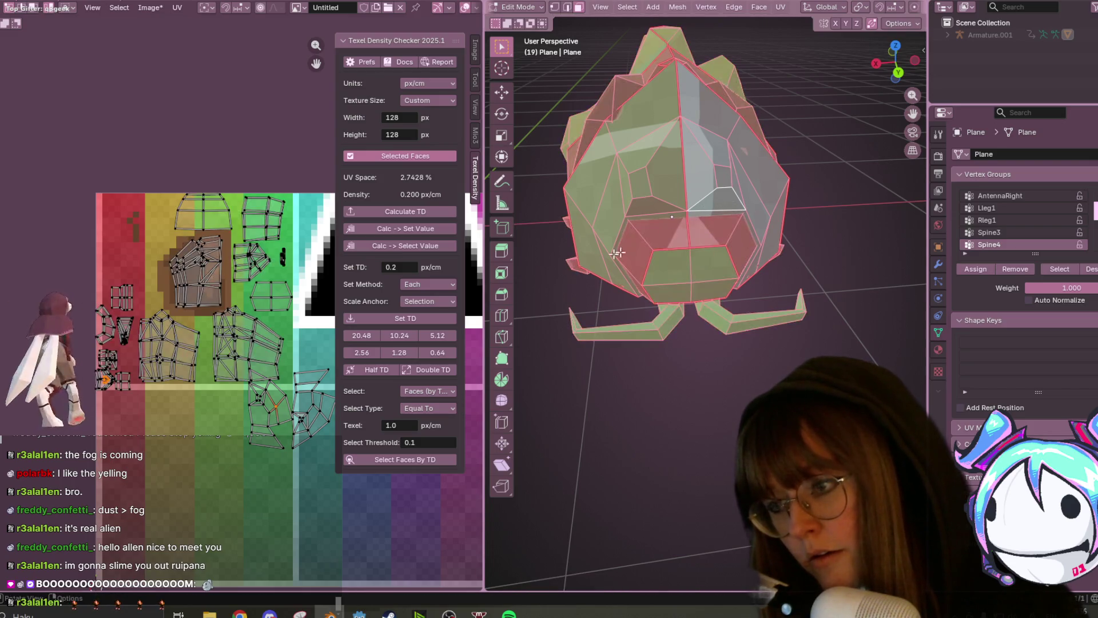
key(l)
key(g)
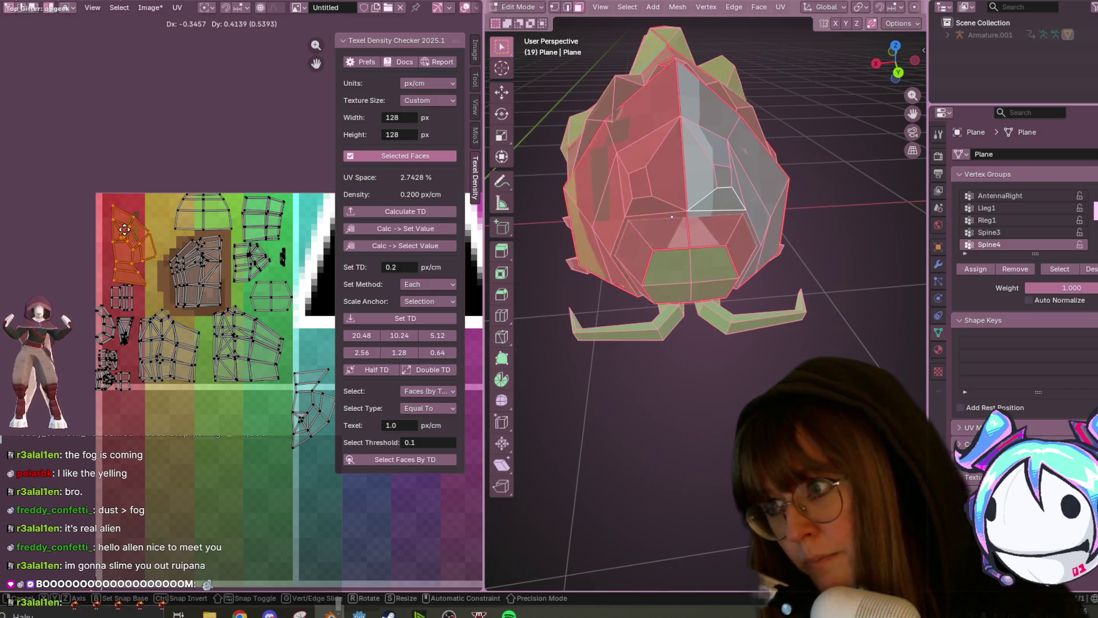
click(127, 228)
- Flip the right-hand head island, mirroring it on X and Y
click(309, 403)
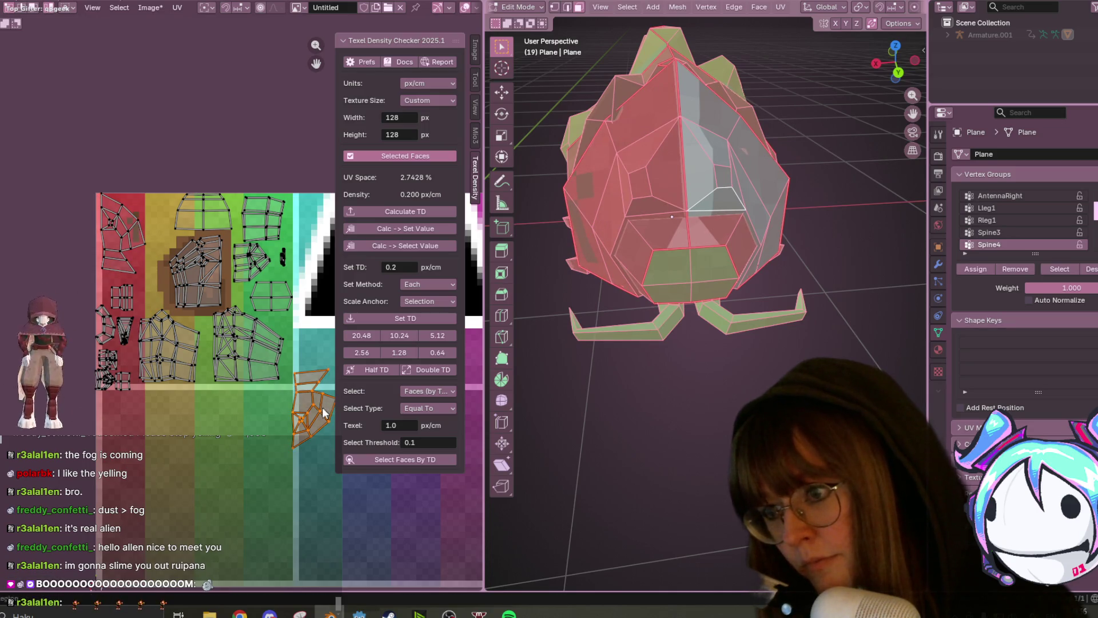
right_click(318, 407)
click(318, 407)
right_click(320, 412)
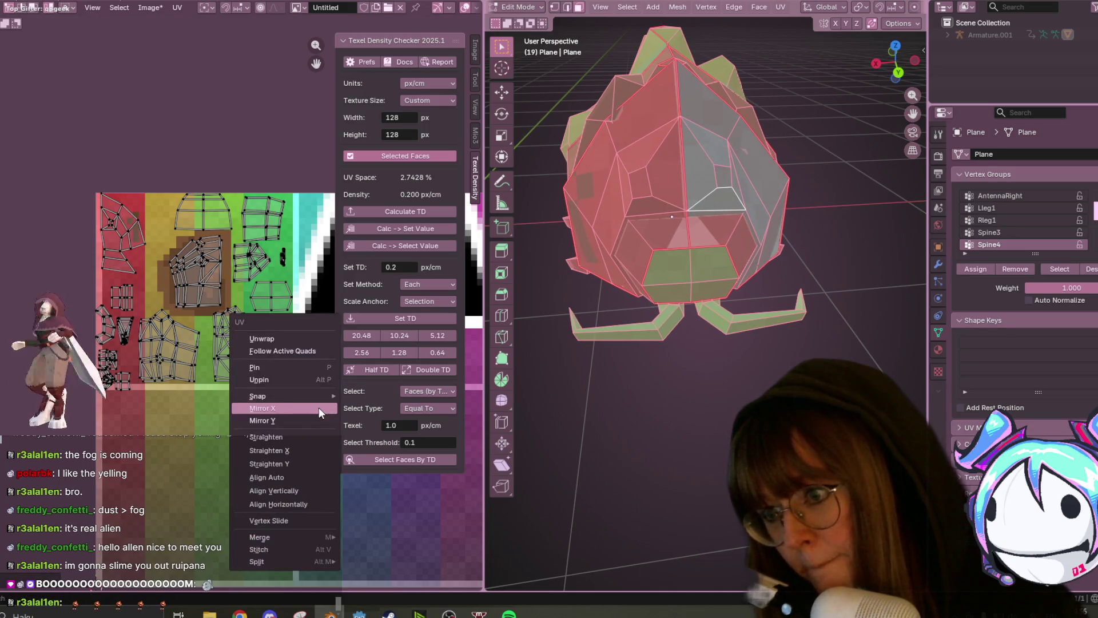
click(319, 422)
right_click(318, 424)
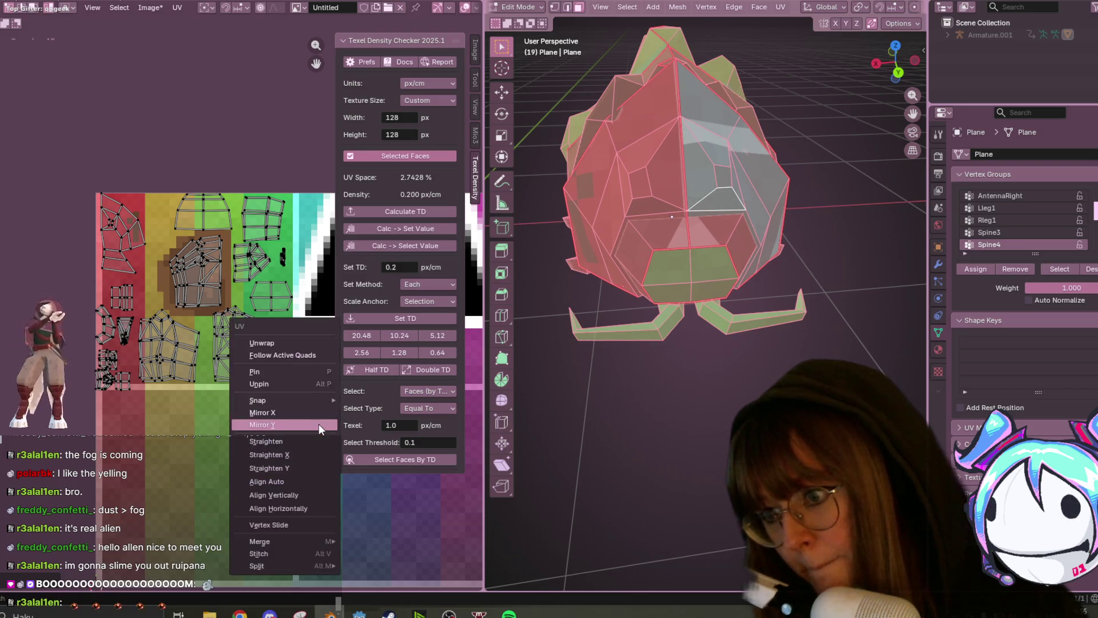
click(309, 408)
- Place the mirrored island over the red strip at top-left, then switch to Texture Paint
key(g)
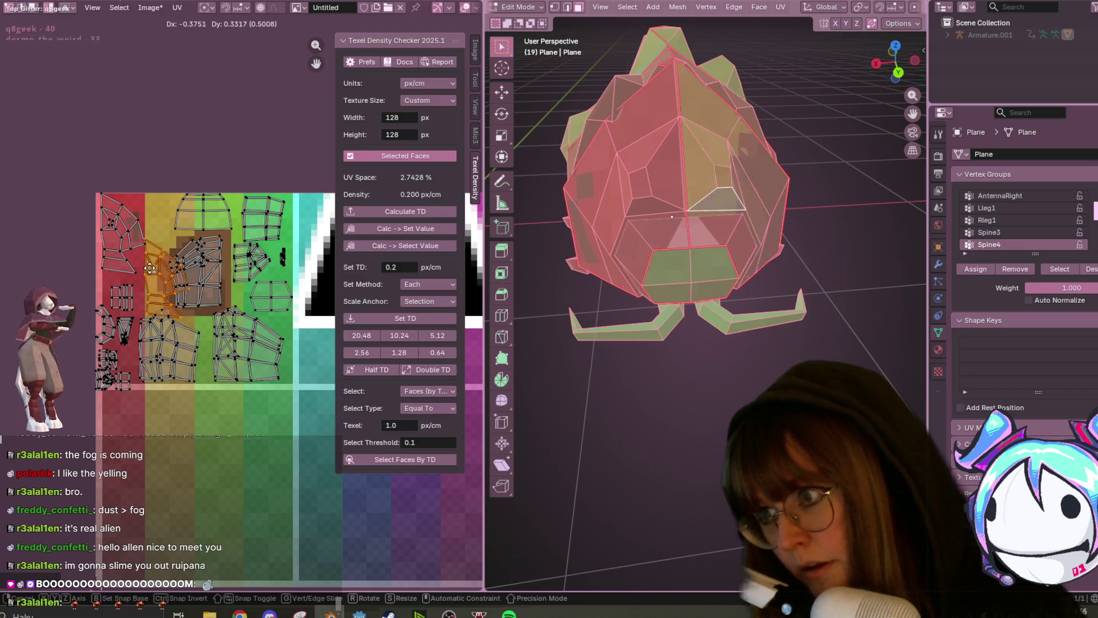
click(124, 233)
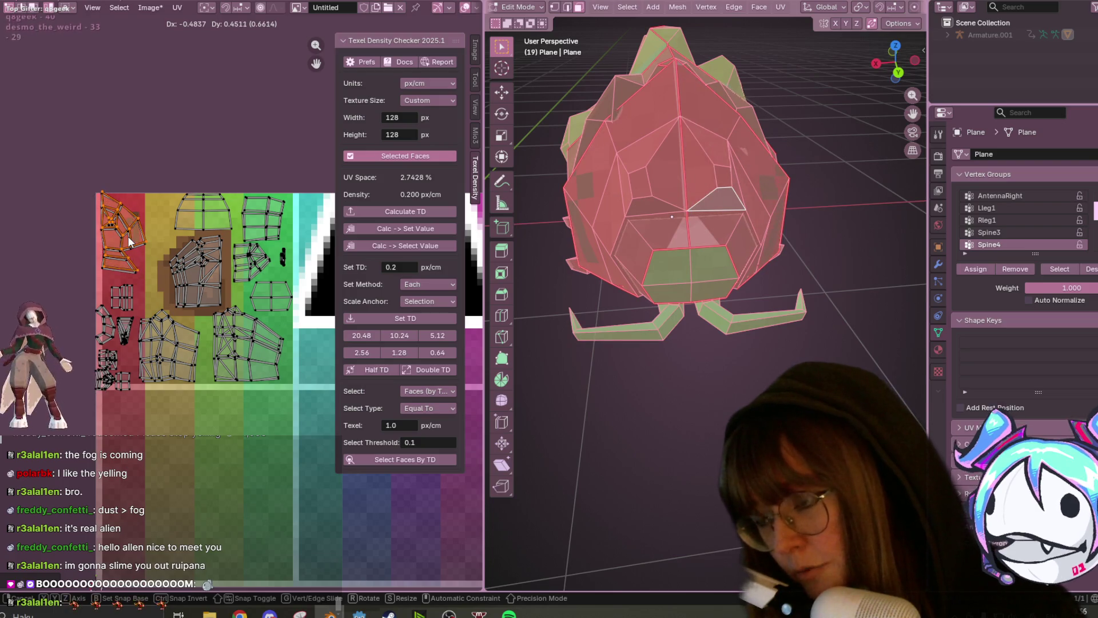
scroll(127, 231, up, 2)
scroll(129, 230, up, 3)
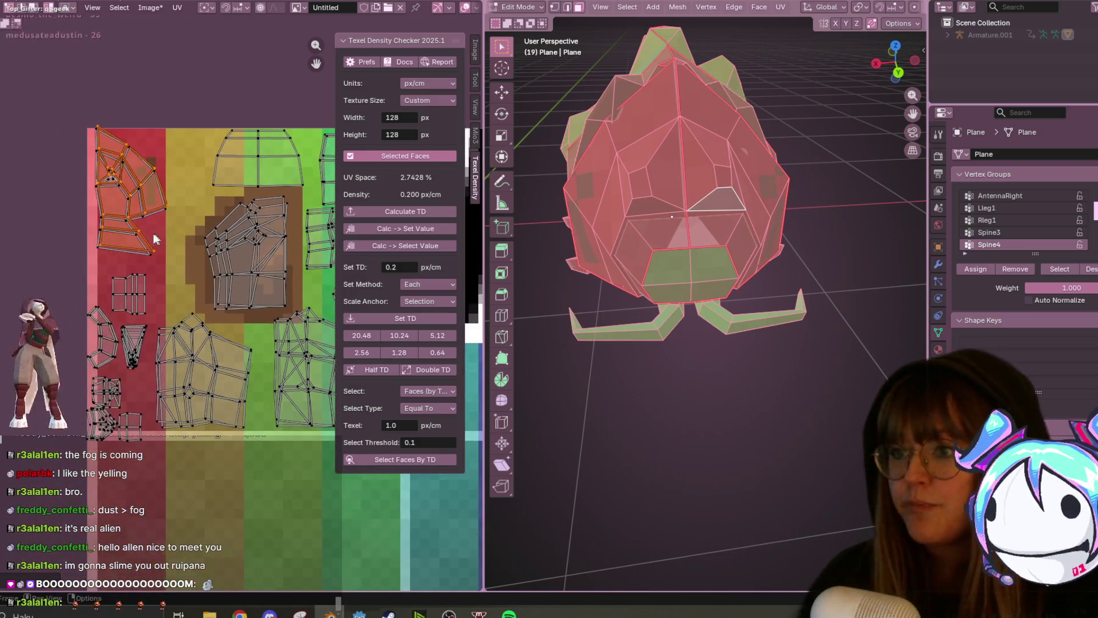
key(g)
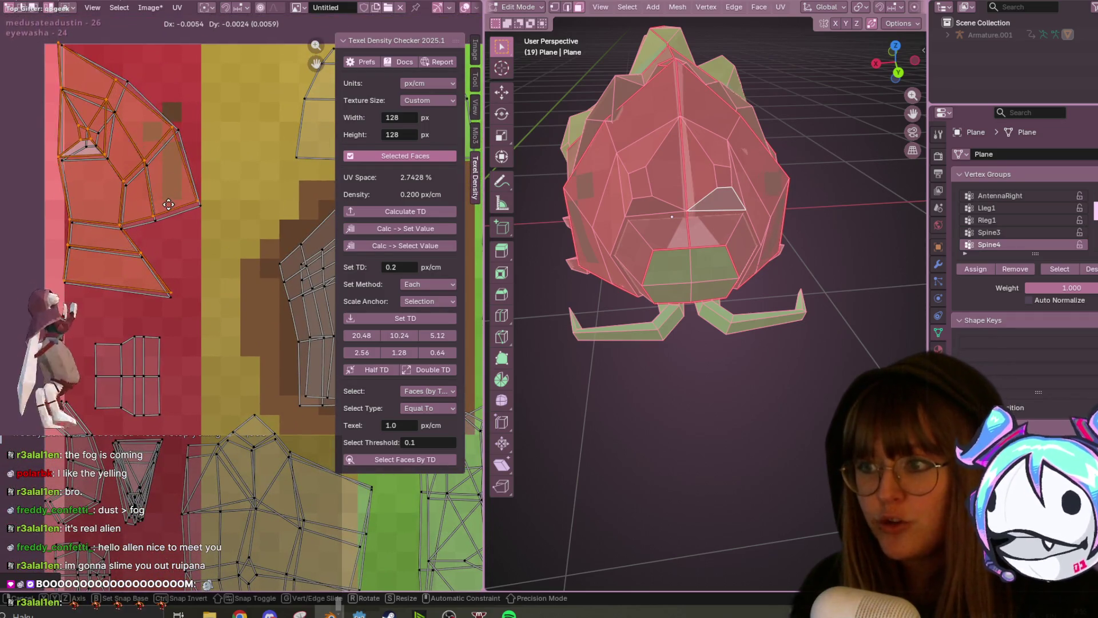
click(178, 201)
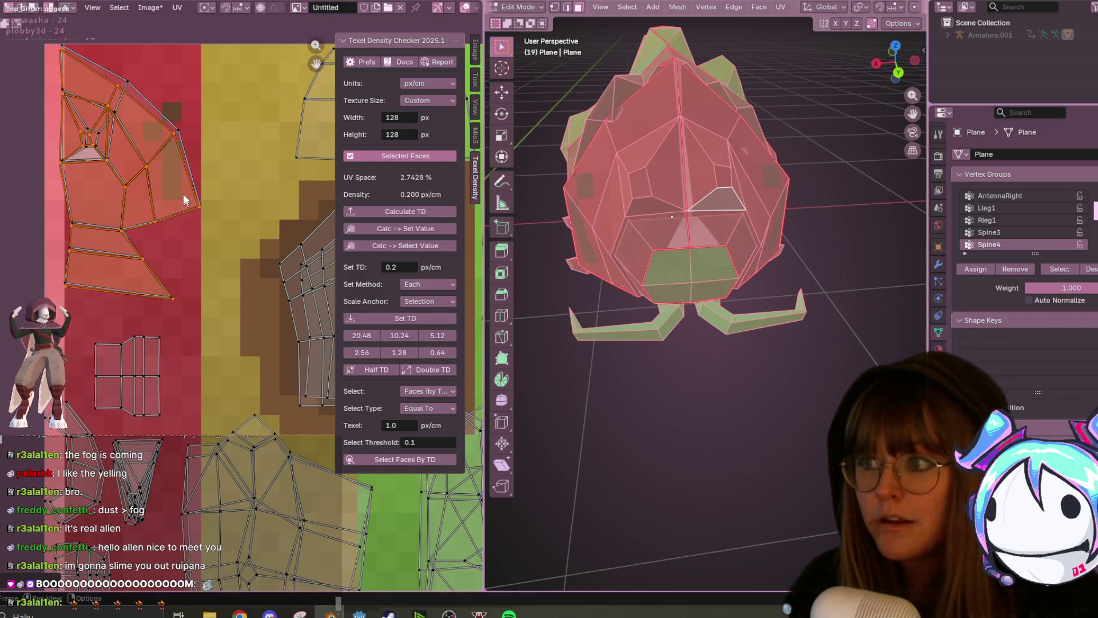
scroll(186, 191, up, 2)
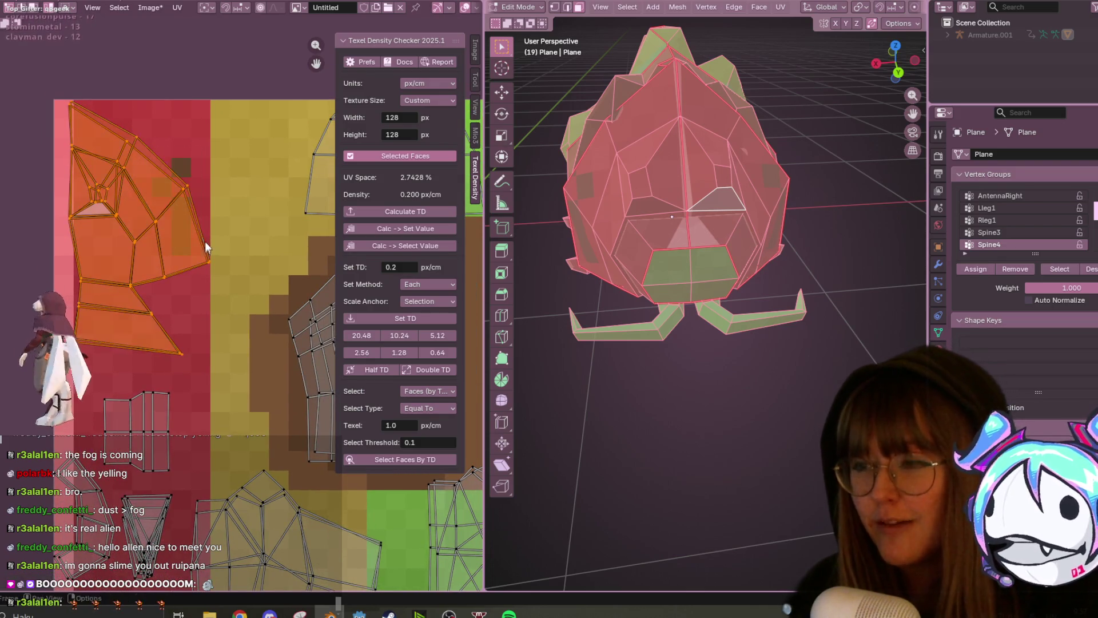
key(ctrl+z)
key(ctrl+z)
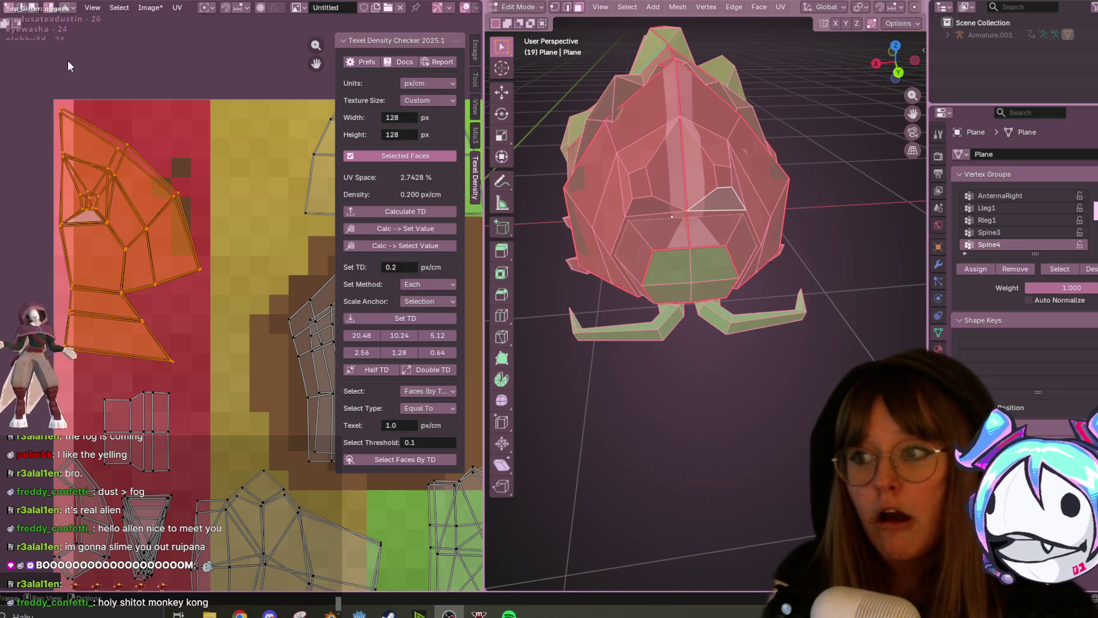
key(ctrl+Page_Down)
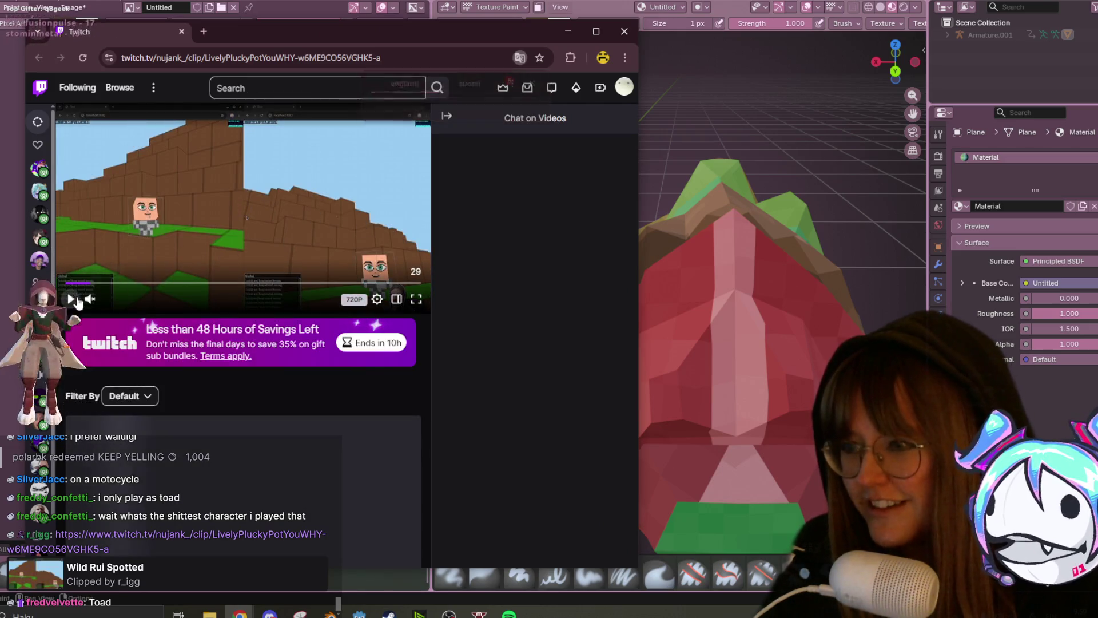
- Dismiss the translate popup and play the 'Wild Rui Spotted' clip fullscreen
click(70, 298)
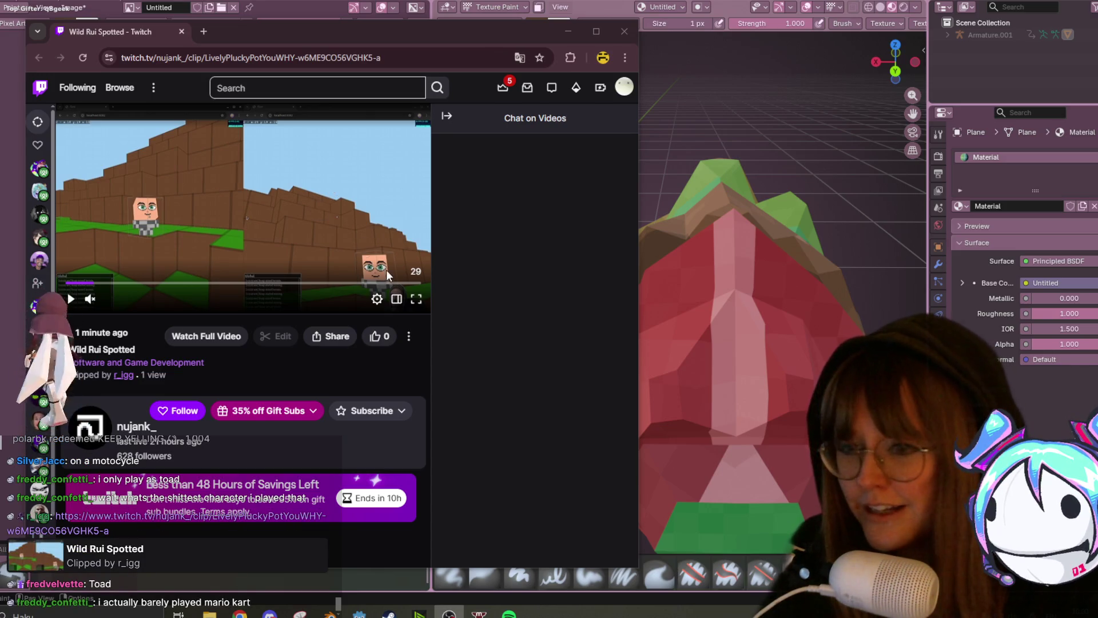
click(416, 298)
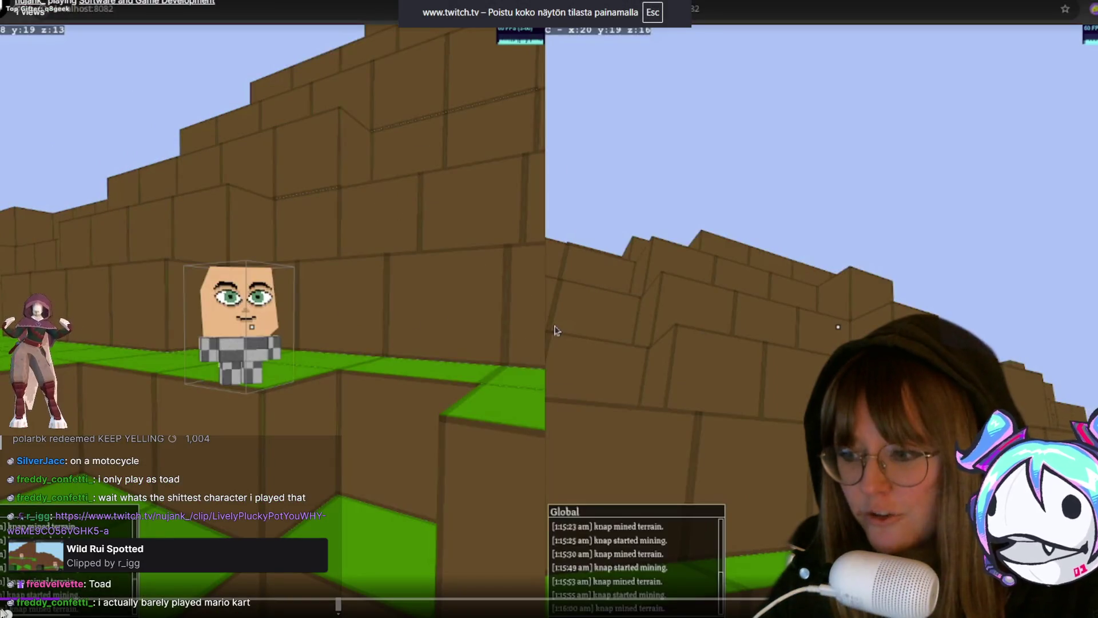
- Play the clip with the system volume raised, then exit fullscreen with Esc
click(553, 327)
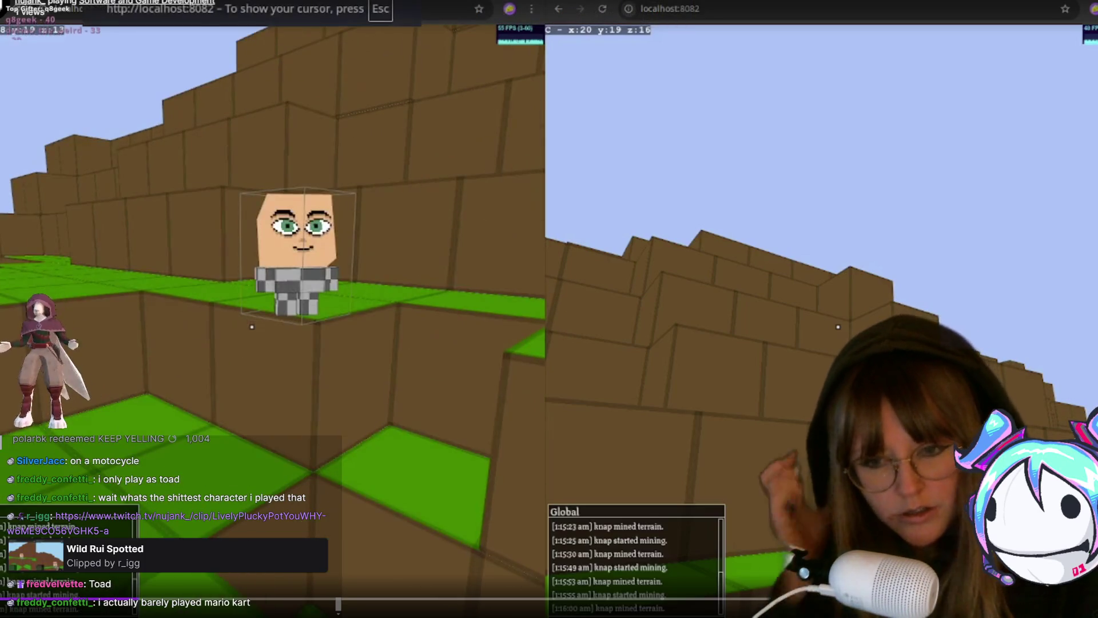
key(XF86AudioLowerVolume)
key(XF86AudioRaiseVolume)
key(XF86AudioRaiseVolume)
key(XF86AudioRaiseVolume)
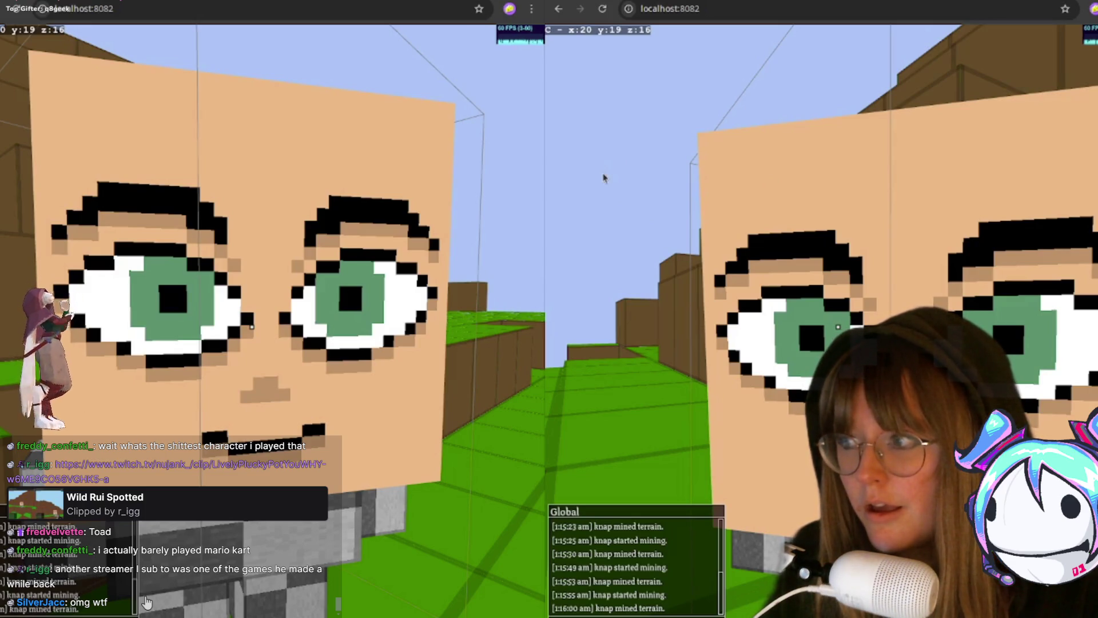
click(146, 602)
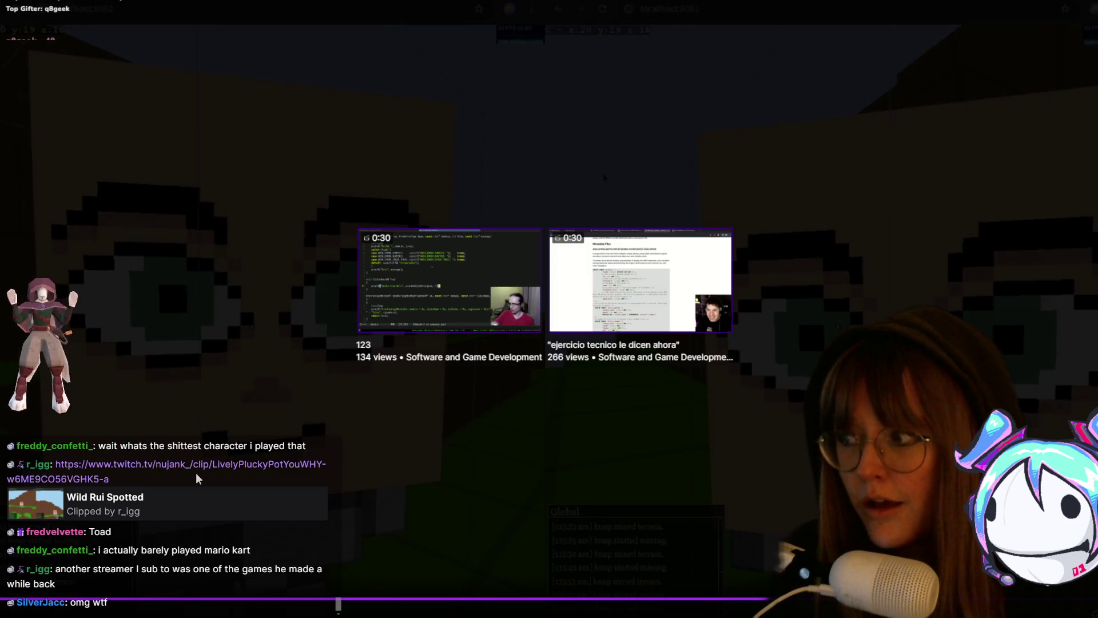
click(551, 328)
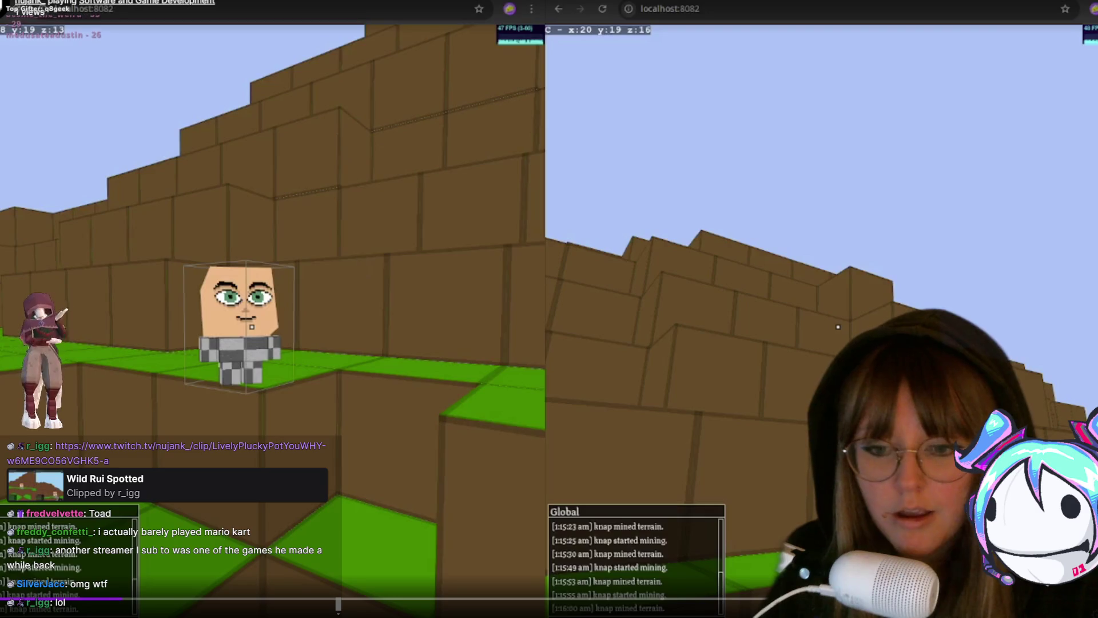
key(Escape)
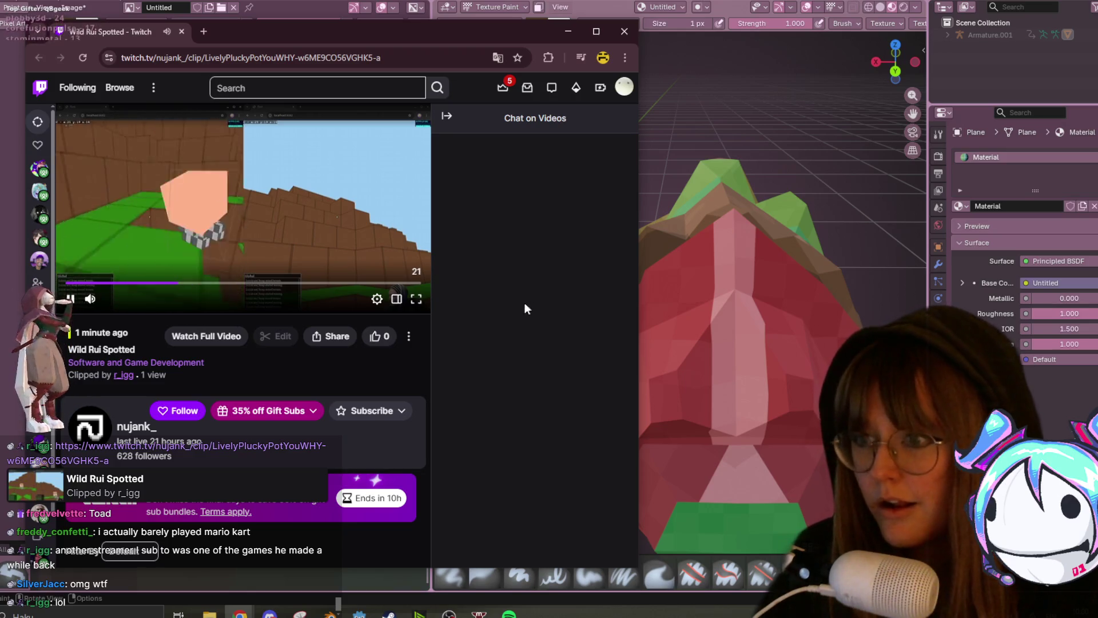
- Watch the clip fullscreen again, exit with Esc, and follow the clip's channel
click(415, 300)
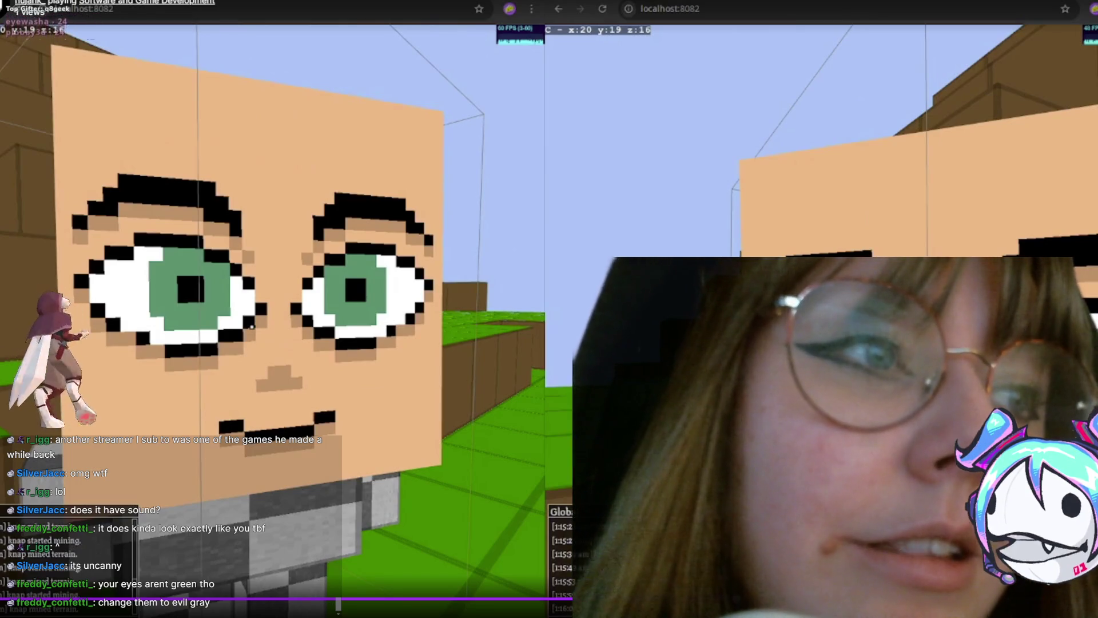
key(Escape)
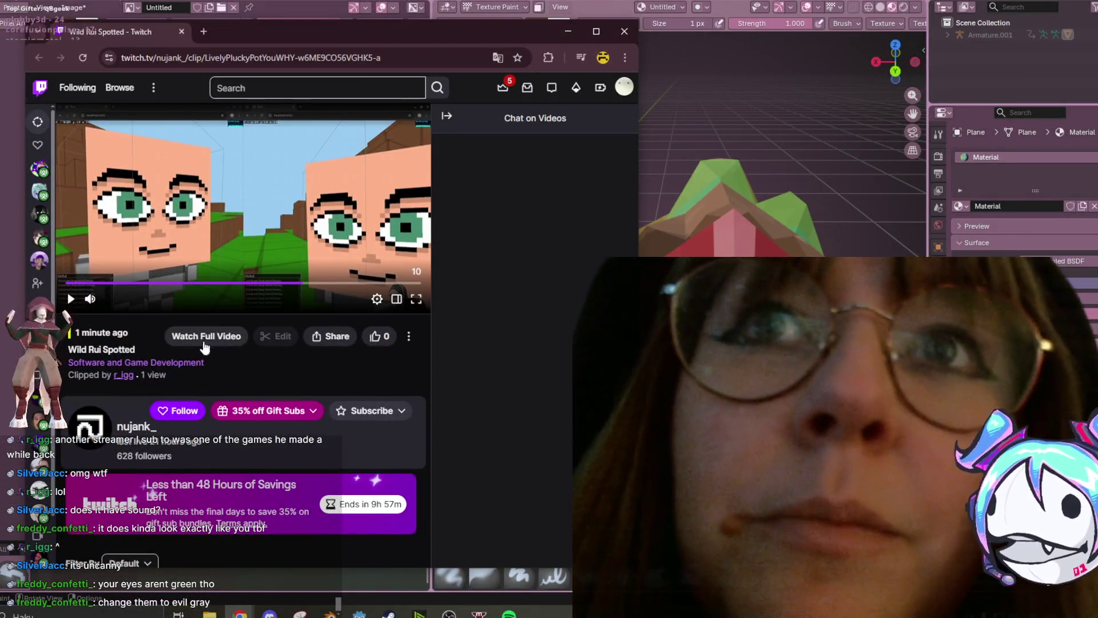
click(175, 412)
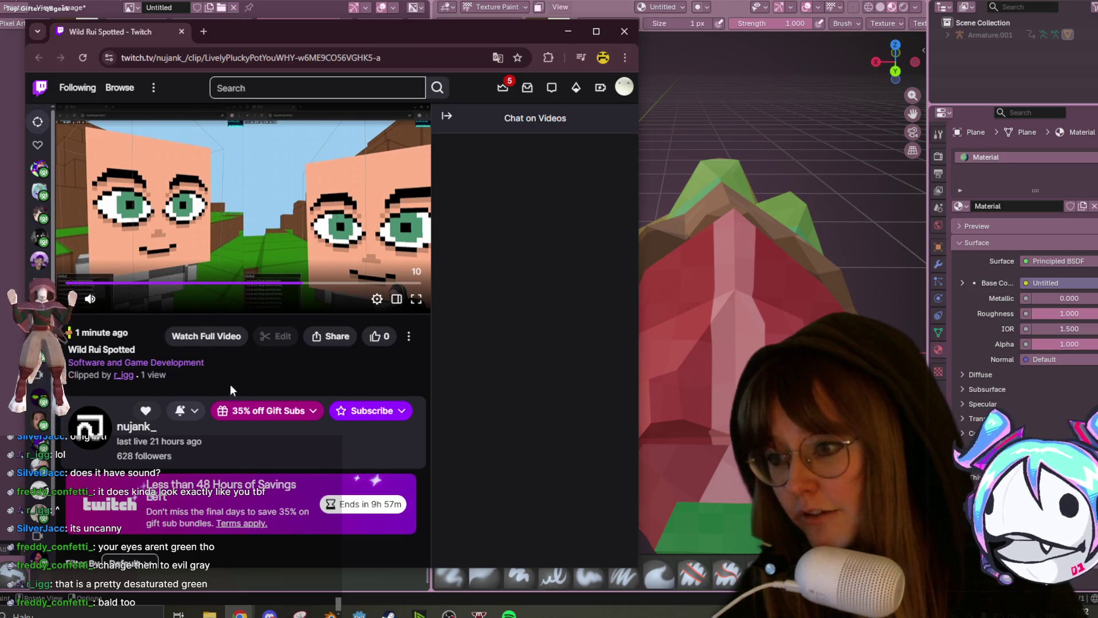
scroll(241, 383, down, 5)
- Open the clip creator's channel page and pause its video player
scroll(240, 362, down, 3)
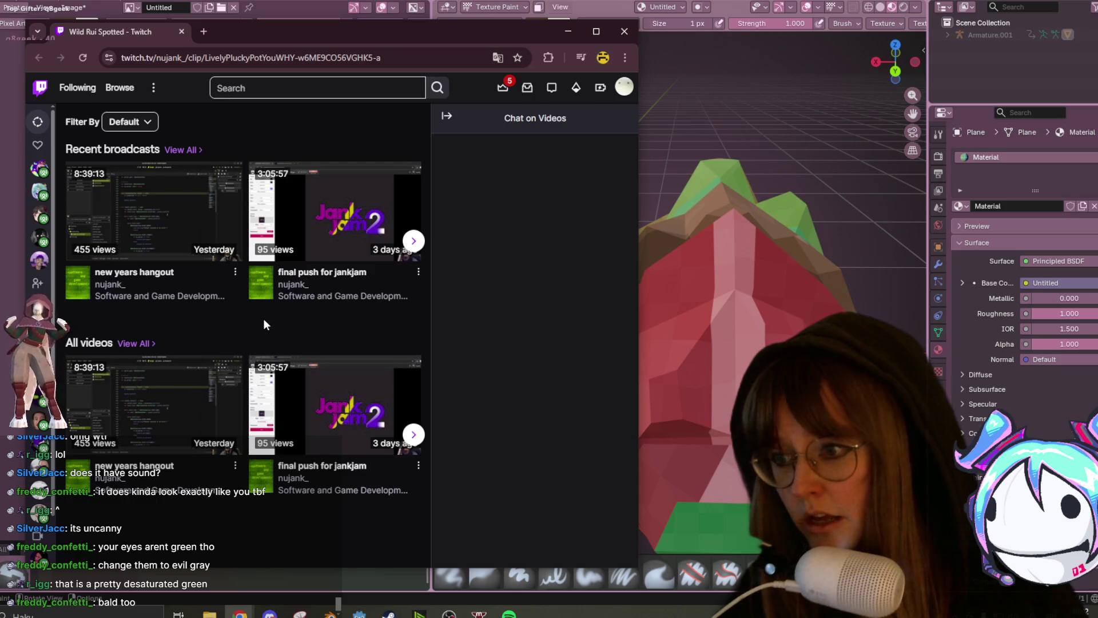
scroll(360, 171, up, 8)
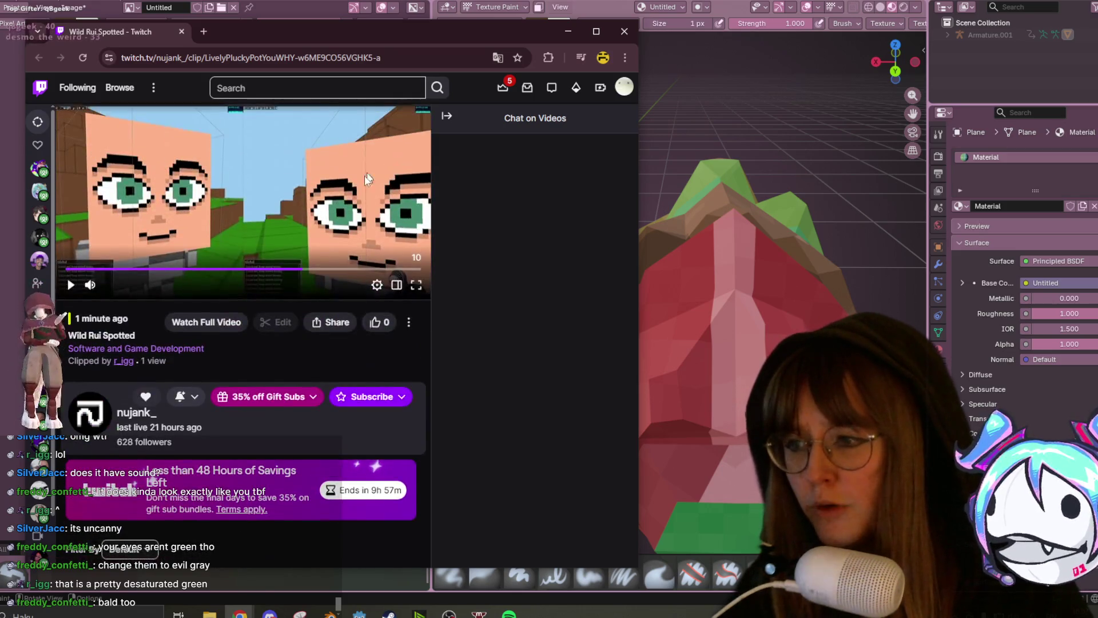
click(127, 429)
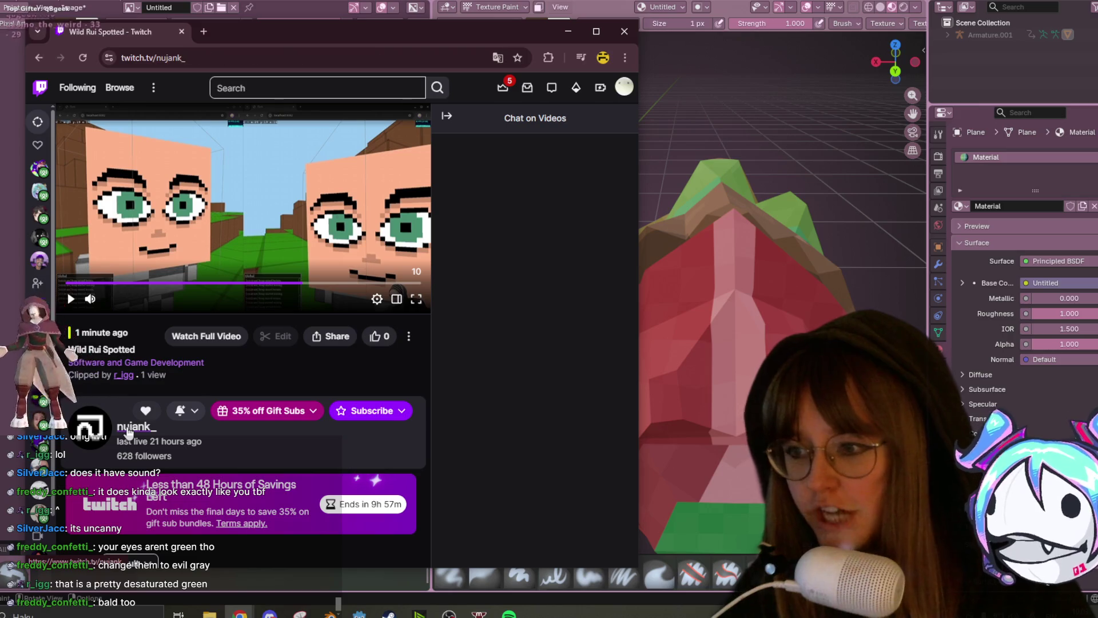
scroll(214, 416, down, 2)
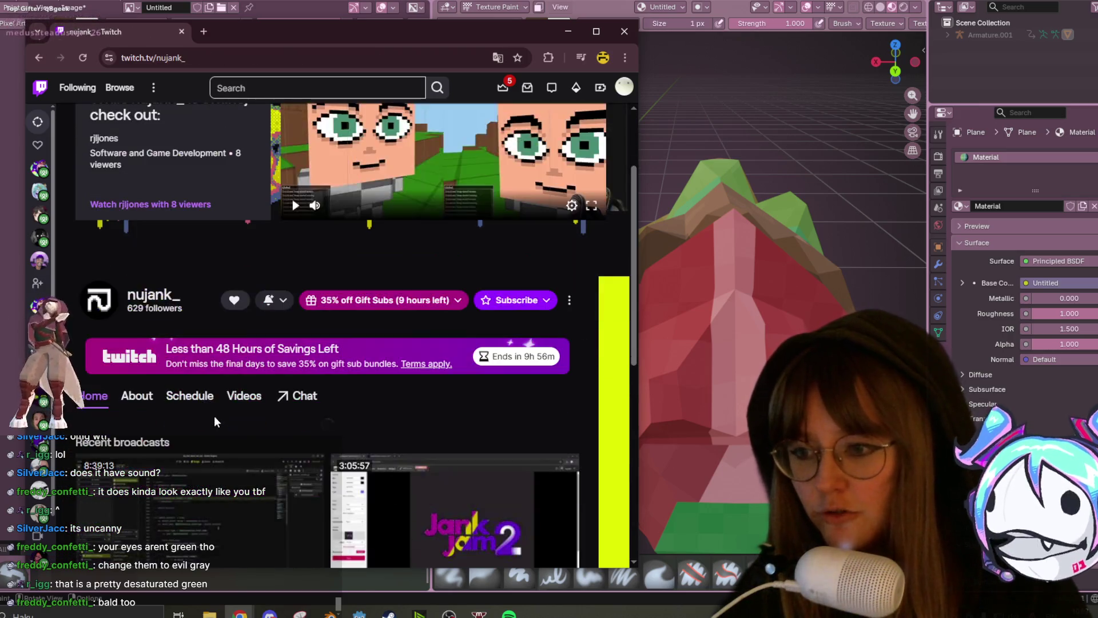
scroll(246, 344, up, 2)
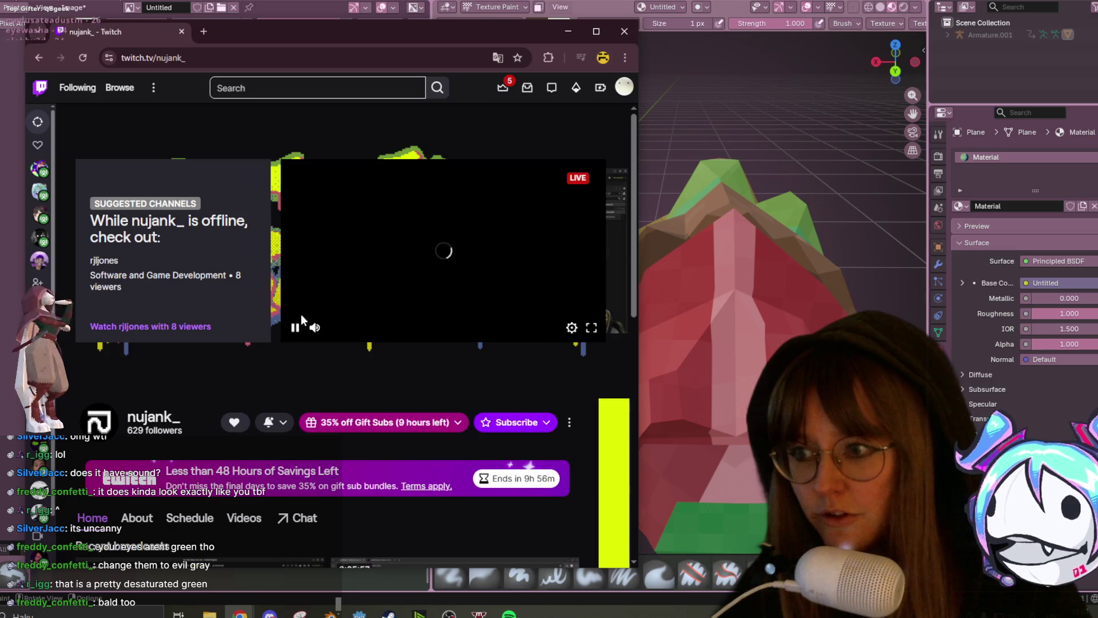
click(296, 327)
- Scroll down the channel page, then close the browser to return to Blender
scroll(296, 332, down, 1)
scroll(294, 329, down, 2)
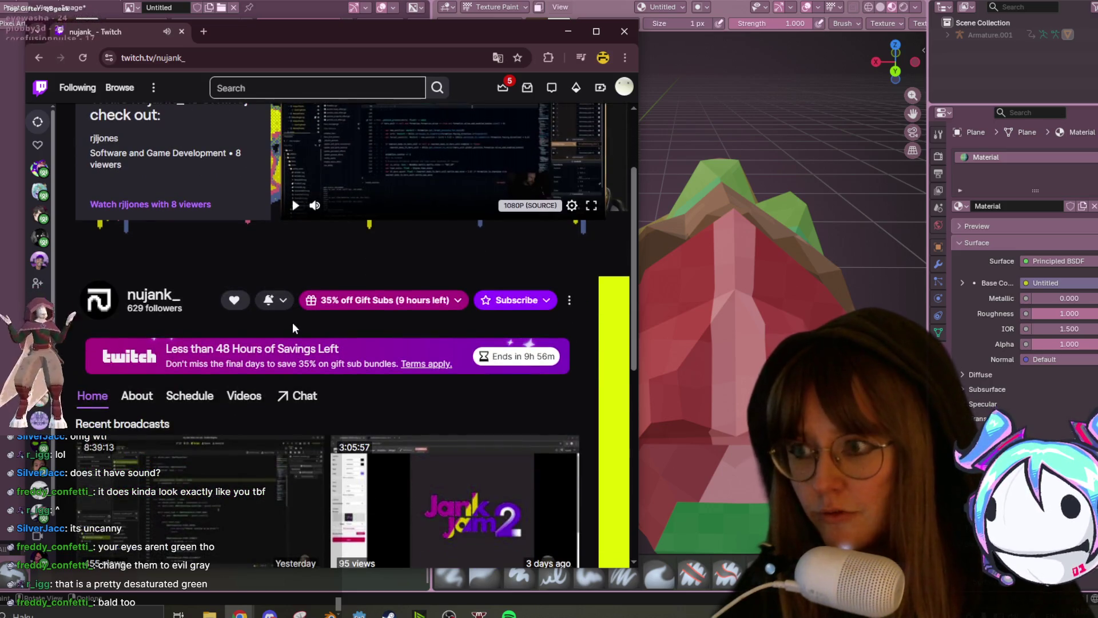
scroll(289, 331, down, 2)
scroll(283, 334, down, 2)
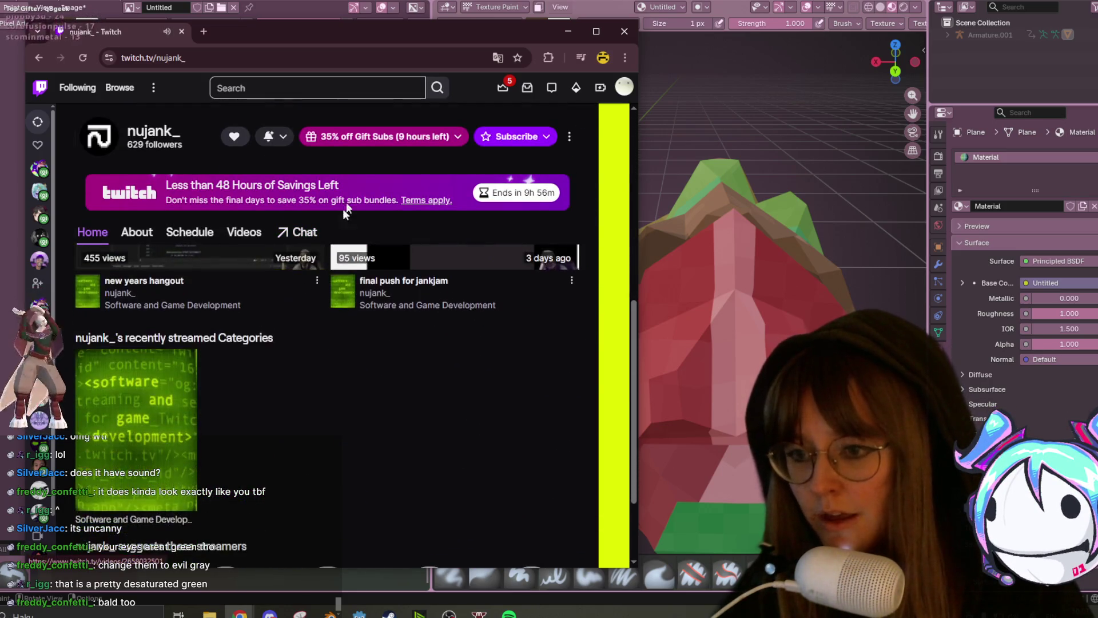
click(627, 29)
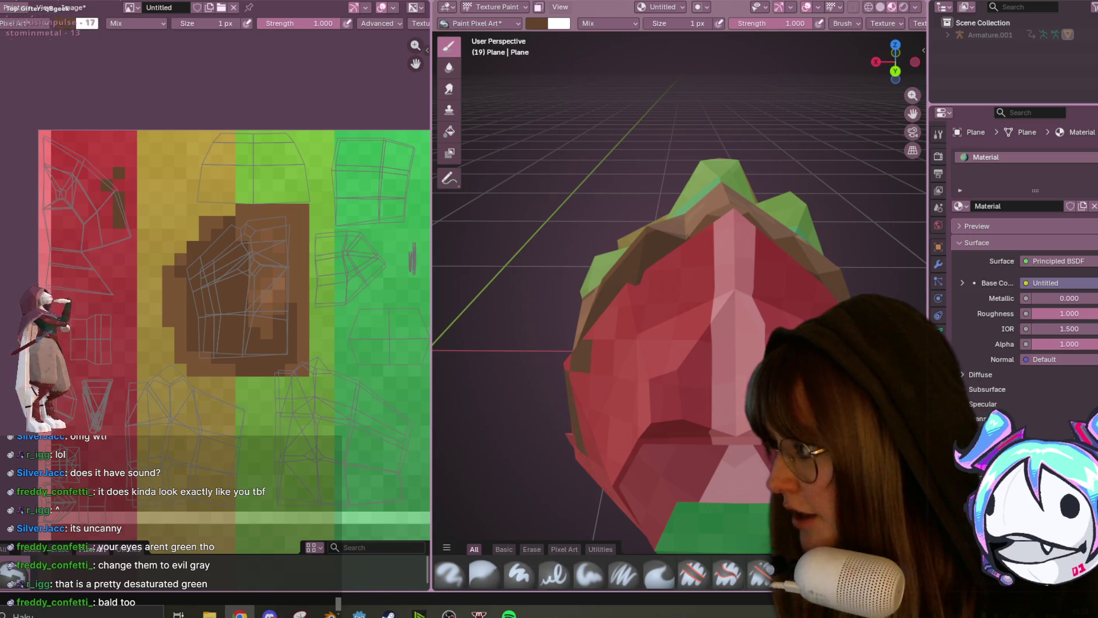
- Alt+Tab to the Chrome window showing the live Twitch 'Bee Game' stream
key(alt+Tab)
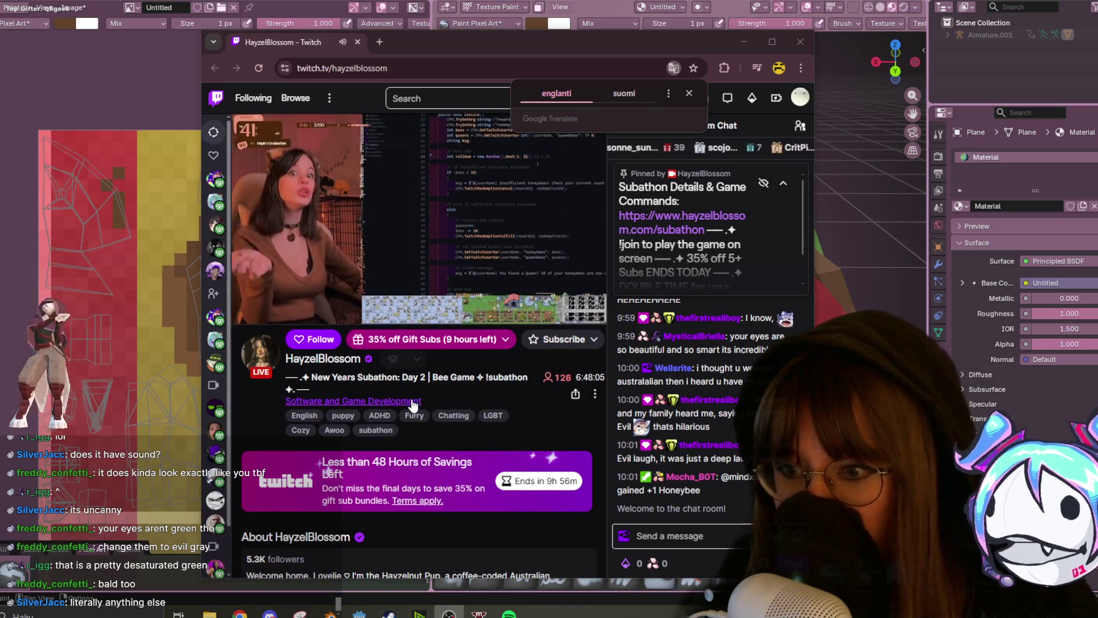
- Dismiss the translation popup, pause the live stream, and open chat's Triplets clip in a new tab
click(538, 378)
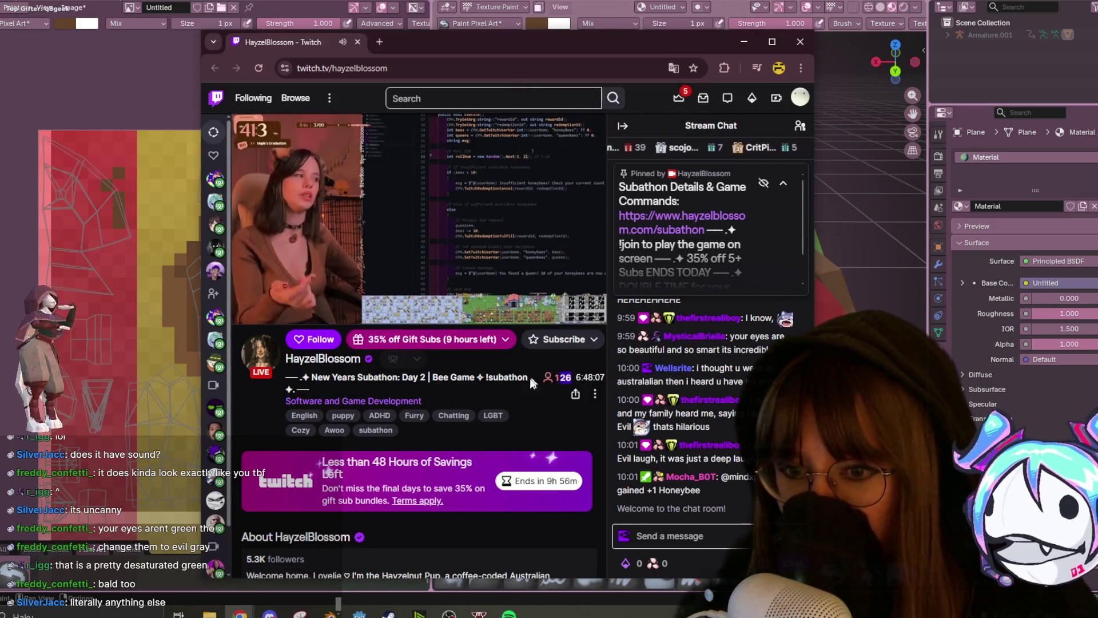
mouse_move(312, 274)
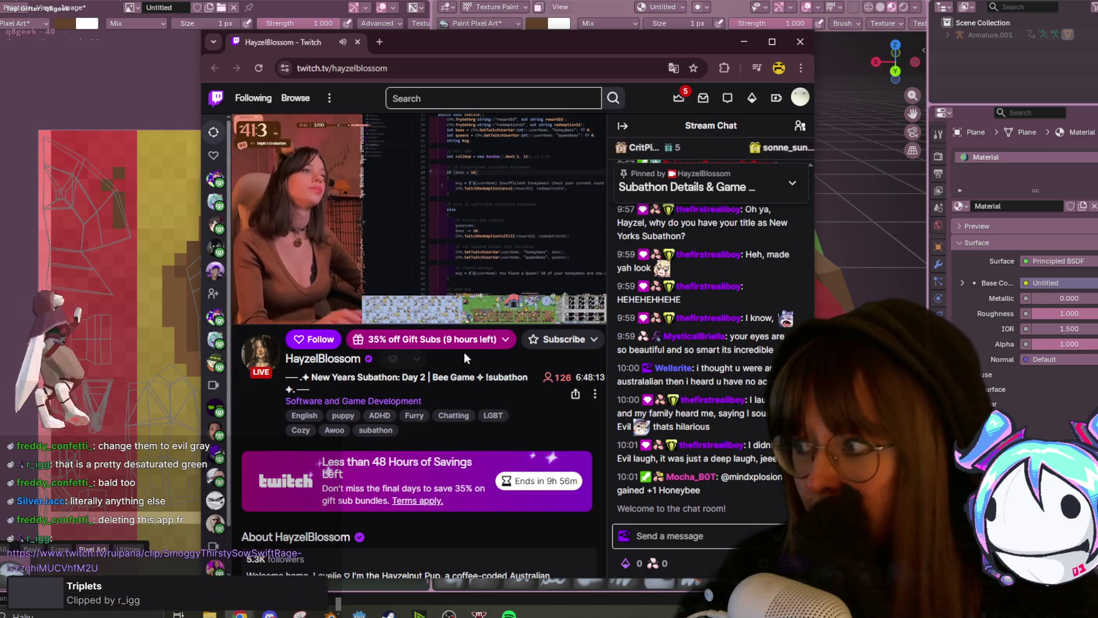
click(247, 309)
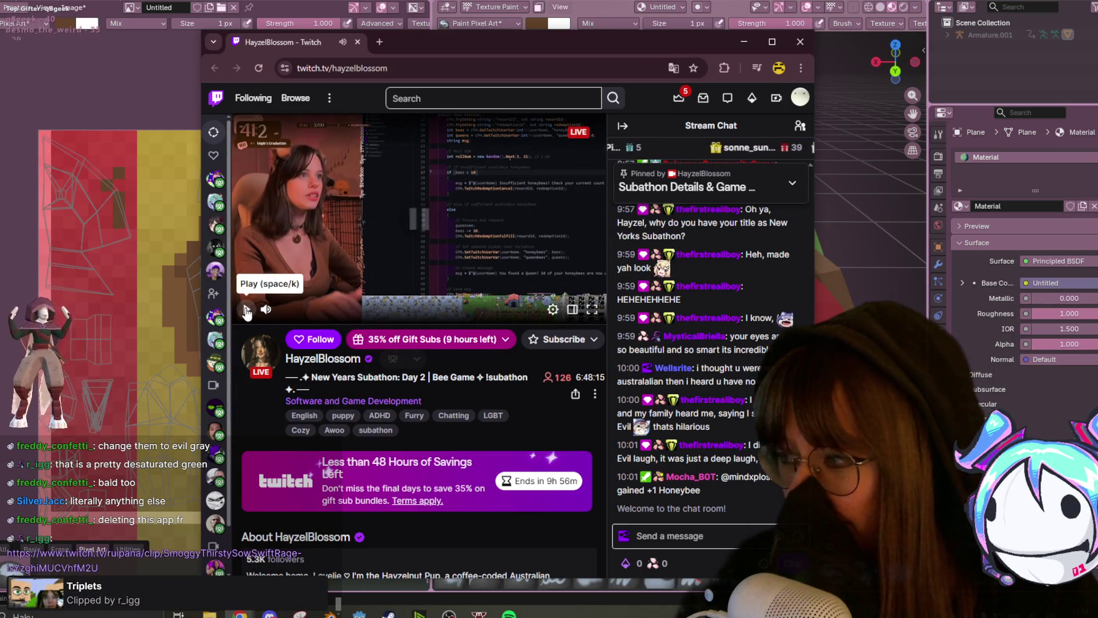
click(51, 567)
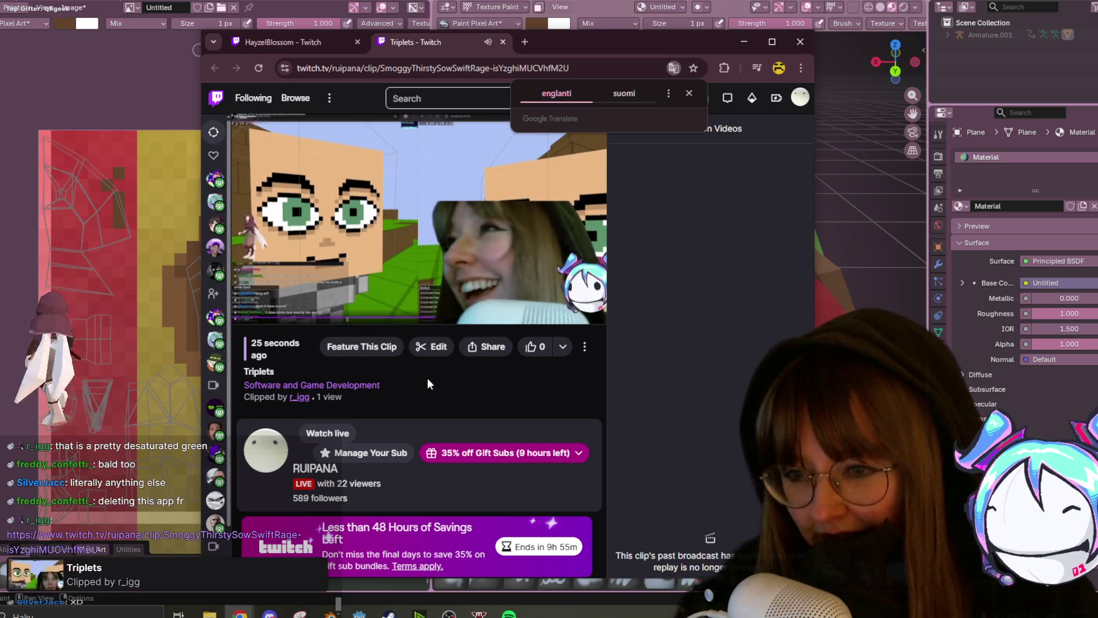
- Feature the Triplets clip, pause it, and switch back to the live stream tab
click(363, 347)
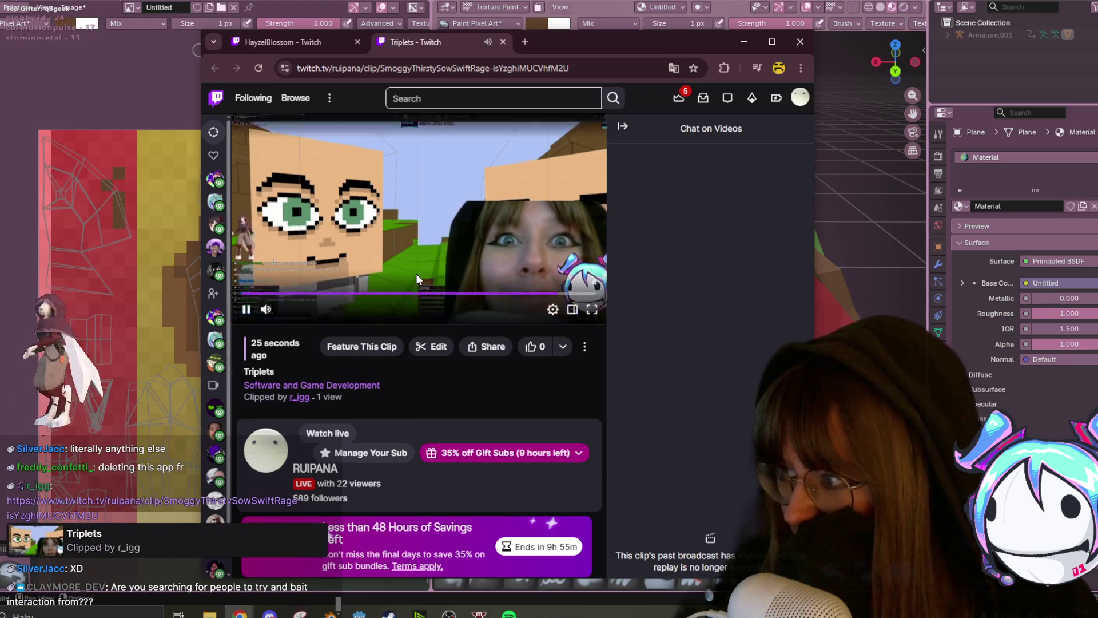
click(248, 309)
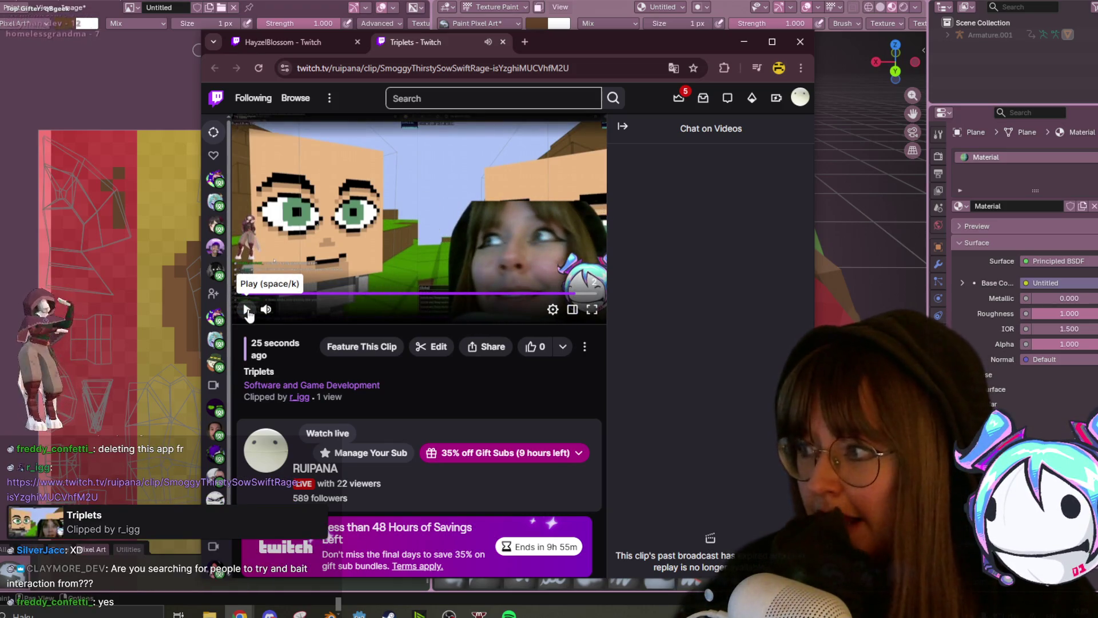
click(309, 43)
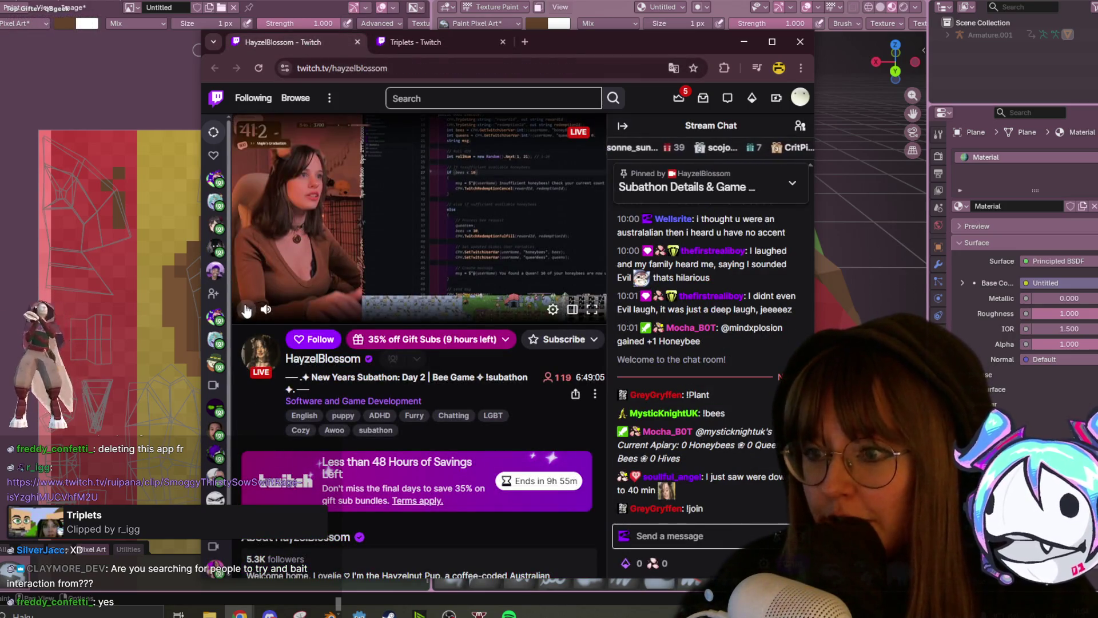
- Resume the live stream, scroll down to the streamer's About section, and pause it
click(247, 310)
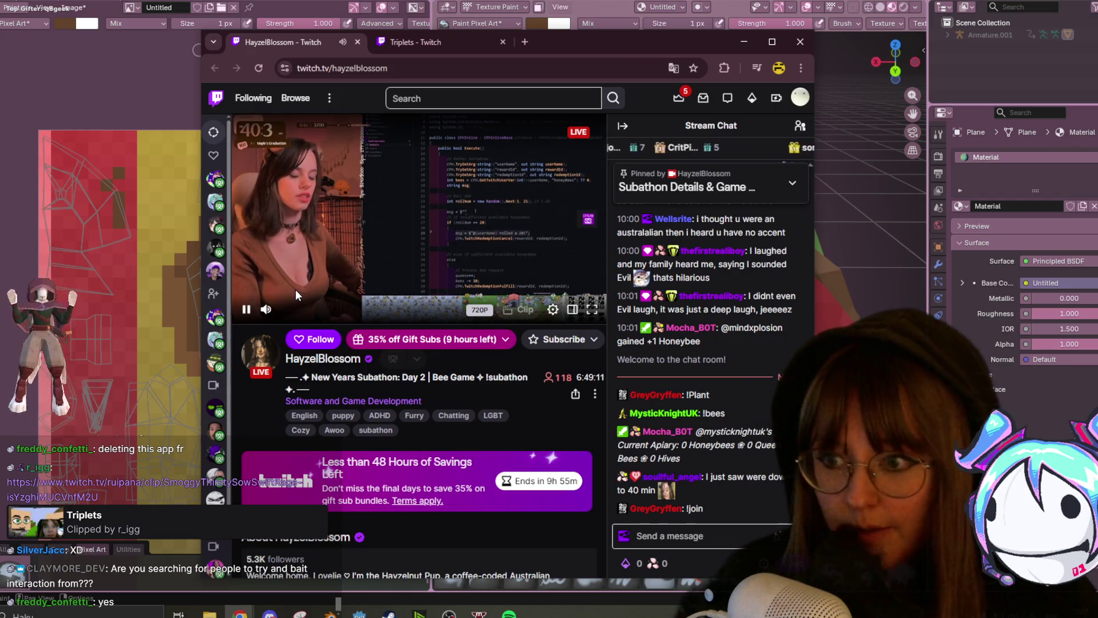
mouse_move(290, 295)
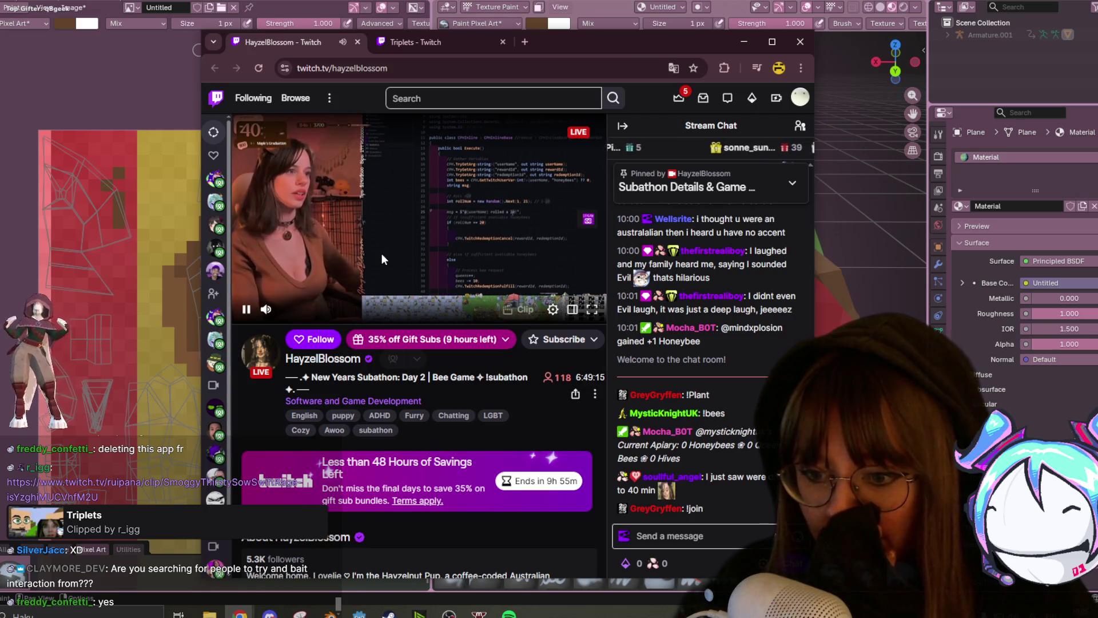
scroll(395, 262, down, 1)
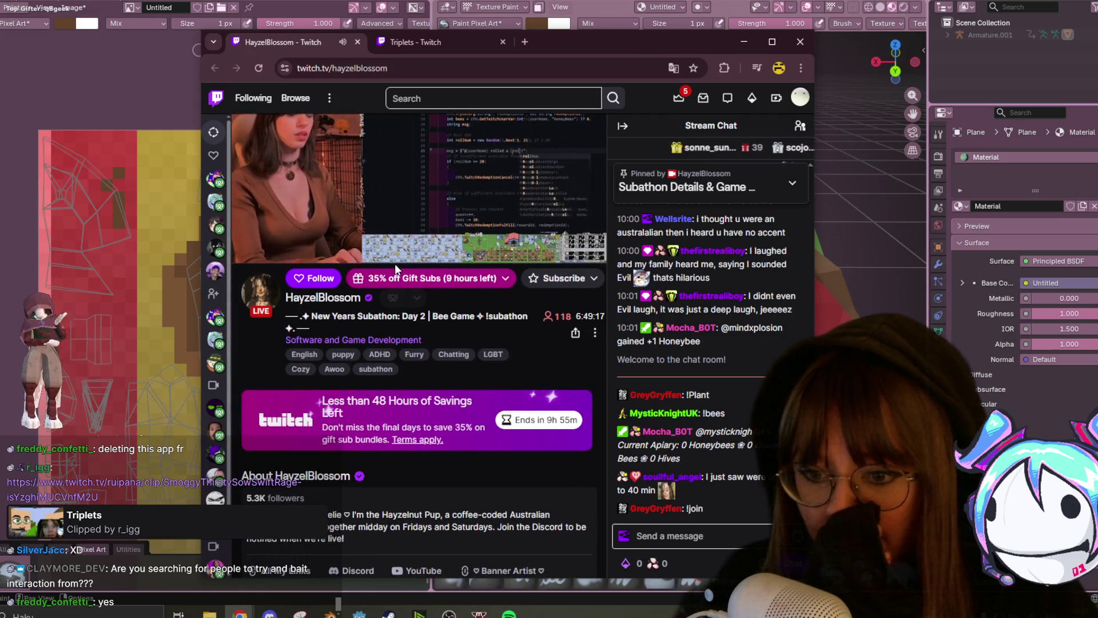
scroll(394, 263, up, 1)
scroll(338, 235, down, 1)
click(246, 260)
scroll(390, 322, down, 2)
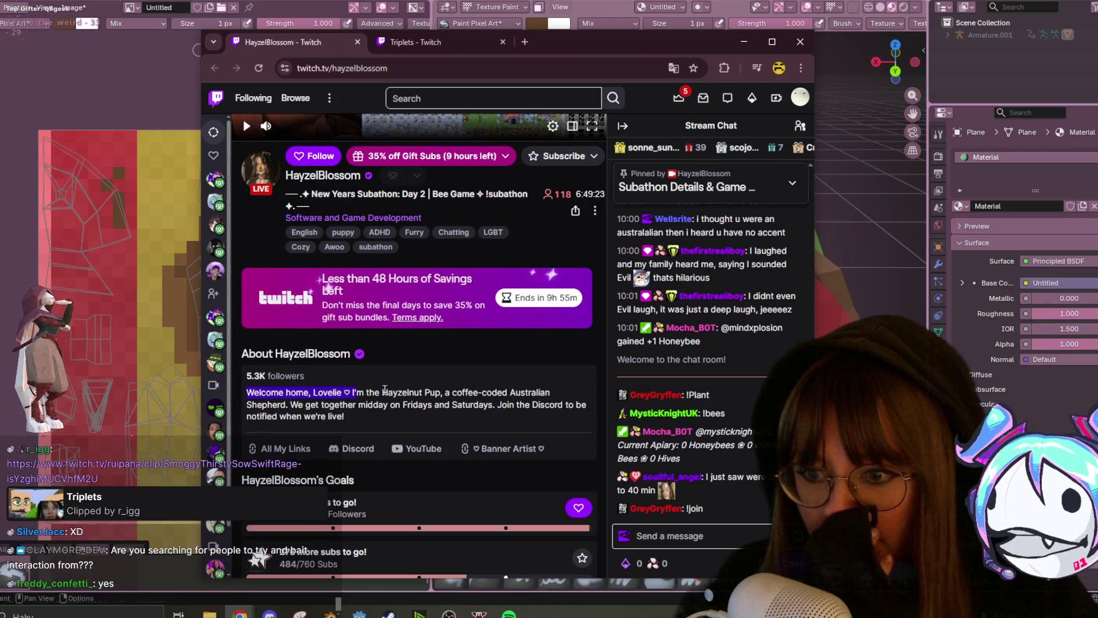
- Highlight some About text, then open the Software and Game Development category directory
drag(382, 392, 431, 390)
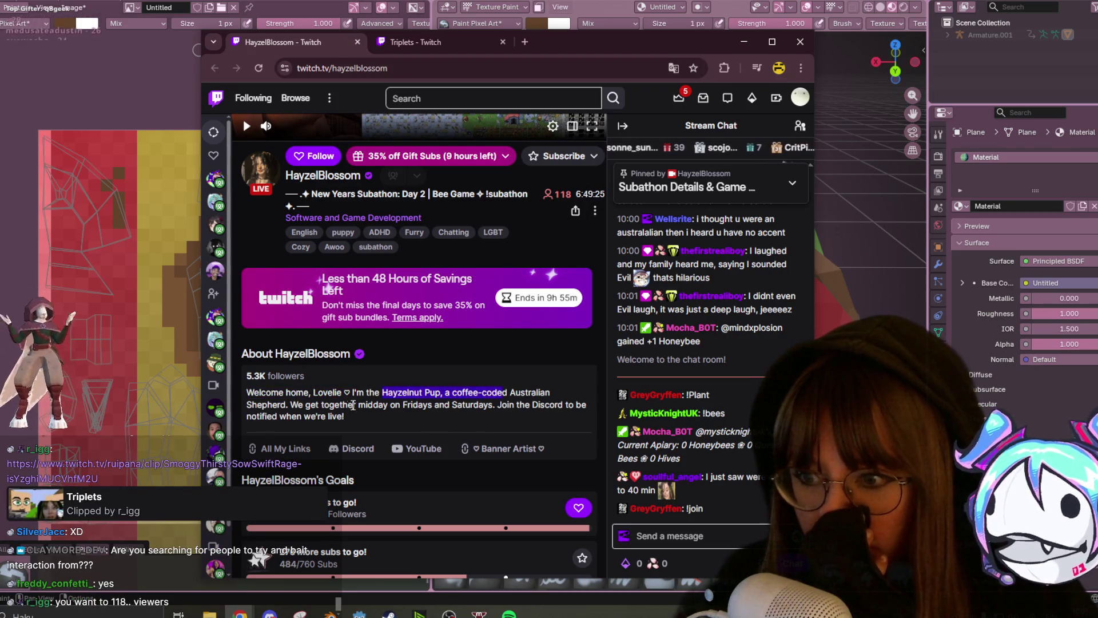
click(345, 406)
scroll(429, 343, up, 3)
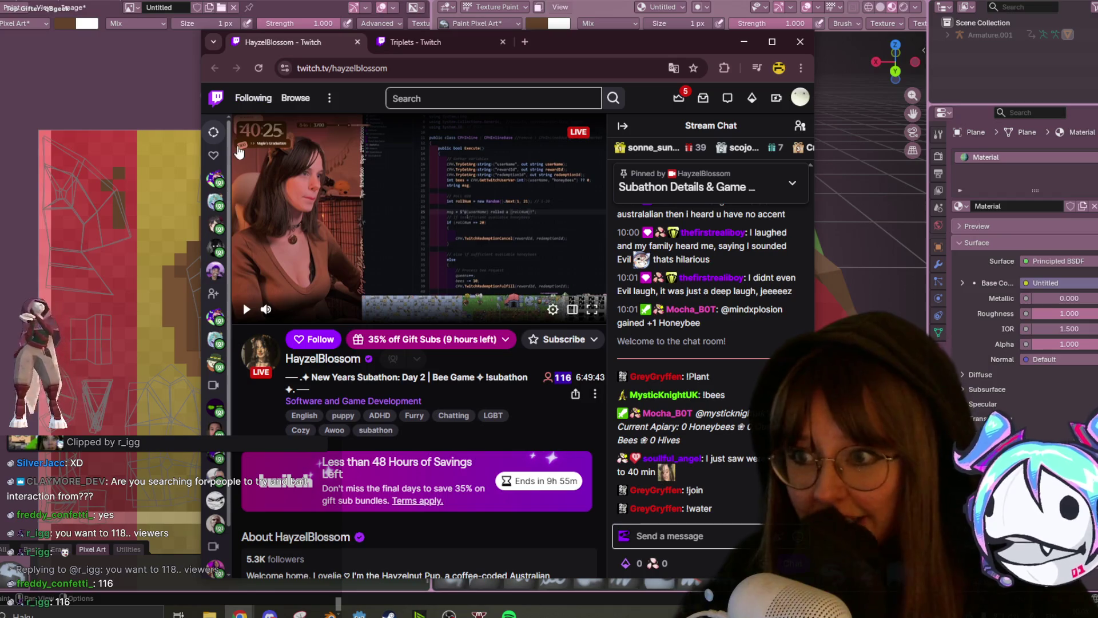
click(324, 402)
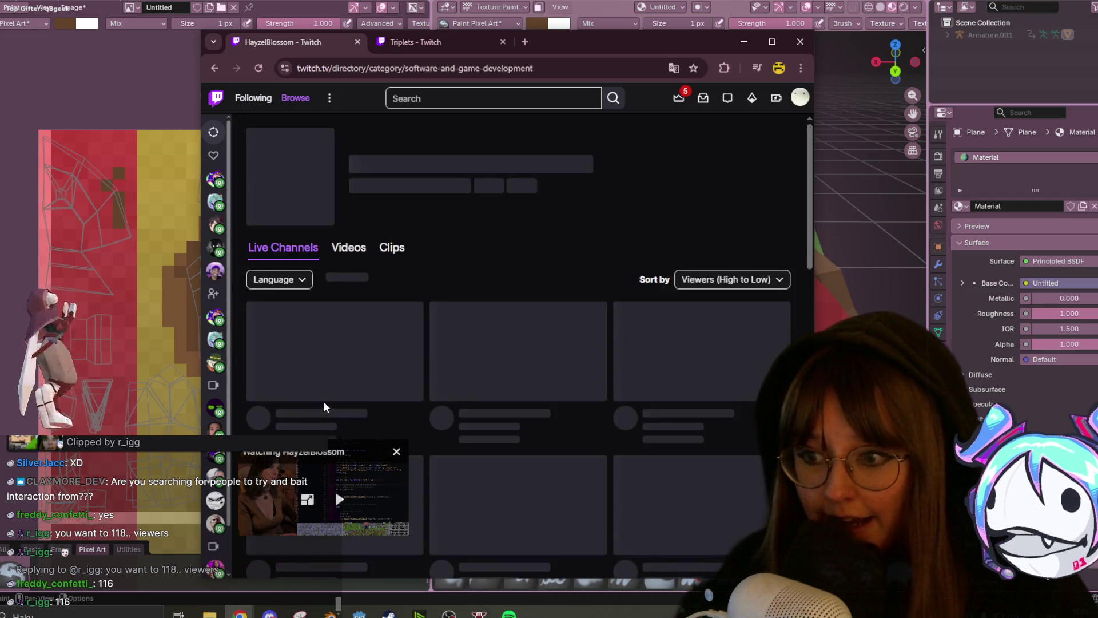
- Close the Twitch mini-player and scroll through the category's live channels
click(397, 451)
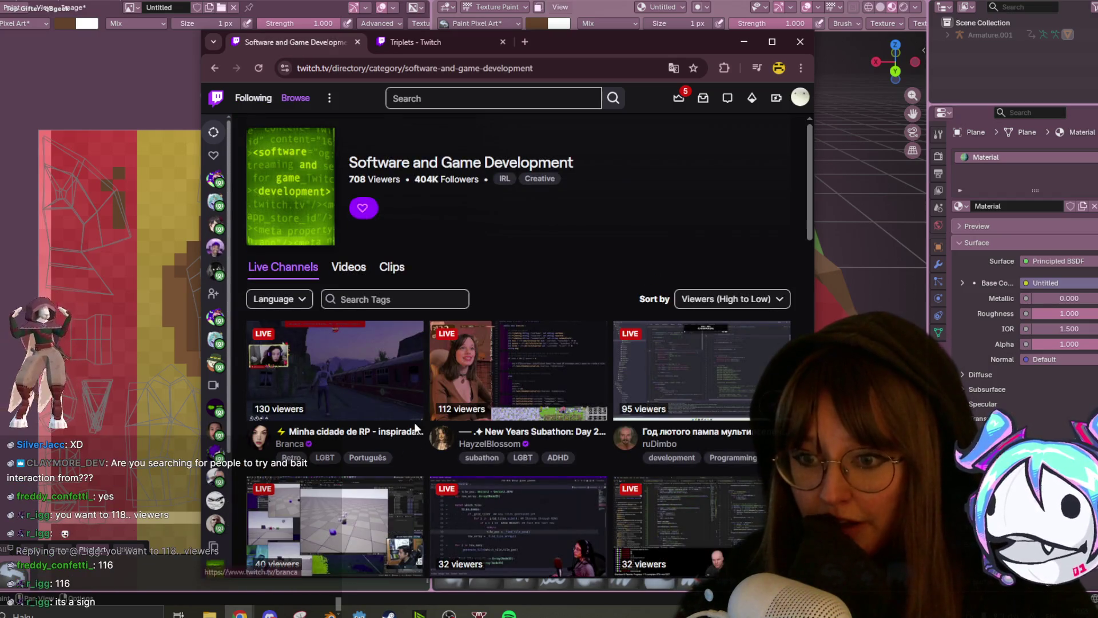
scroll(415, 426, down, 1)
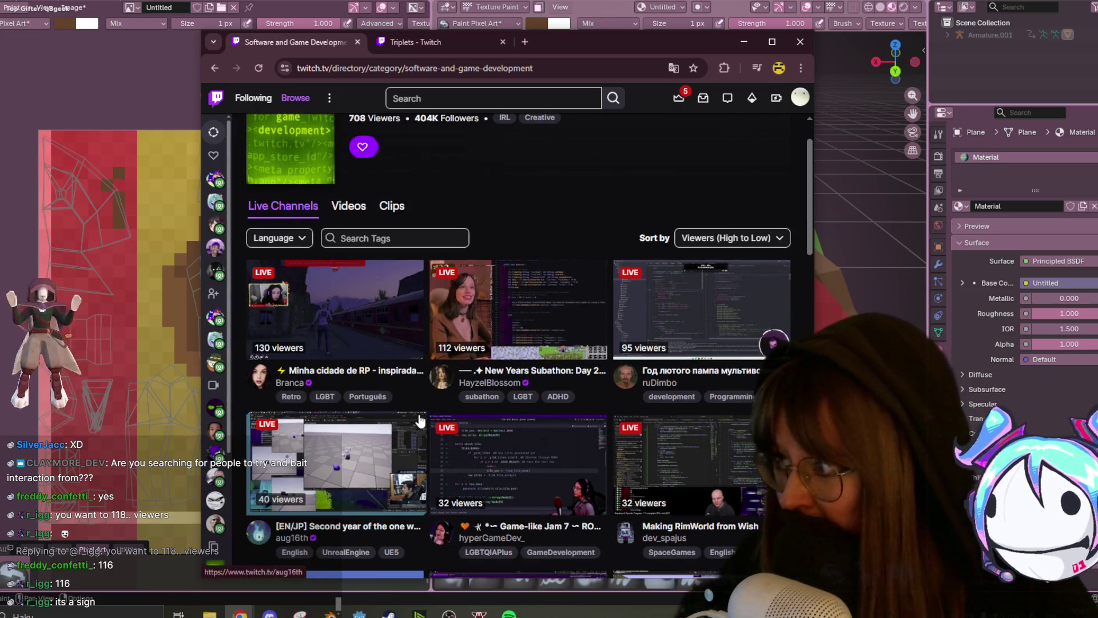